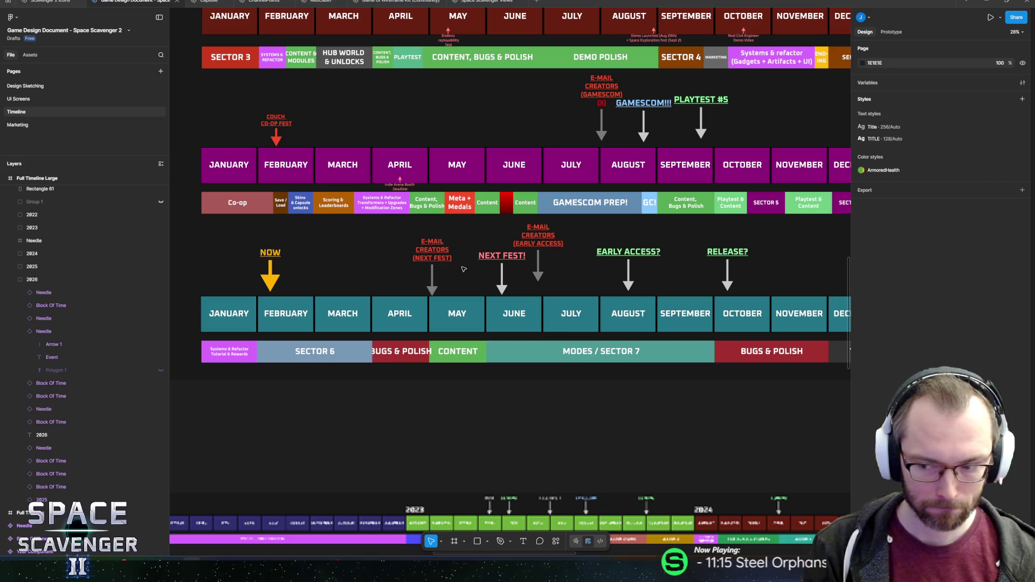
# - Select the SECTOR 6 and CONTENT blocks in the 2026 timeline row
pyautogui.keyDown('ctrl'); pyautogui.scroll(10, 302, 352); pyautogui.keyUp('ctrl')
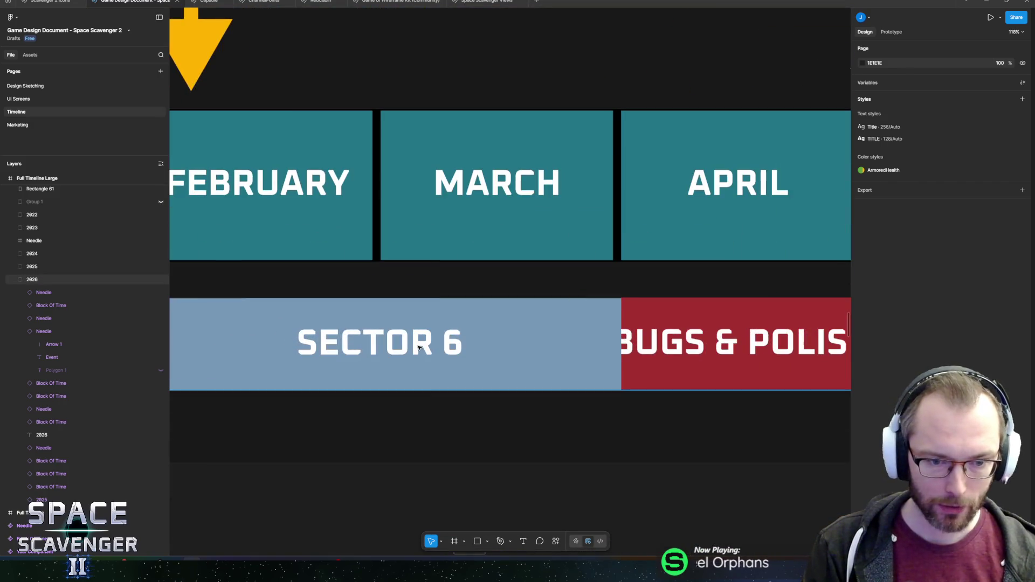
pyautogui.keyDown('ctrl'); pyautogui.scroll(-5, 423, 343); pyautogui.keyUp('ctrl')
pyautogui.click(485, 345)
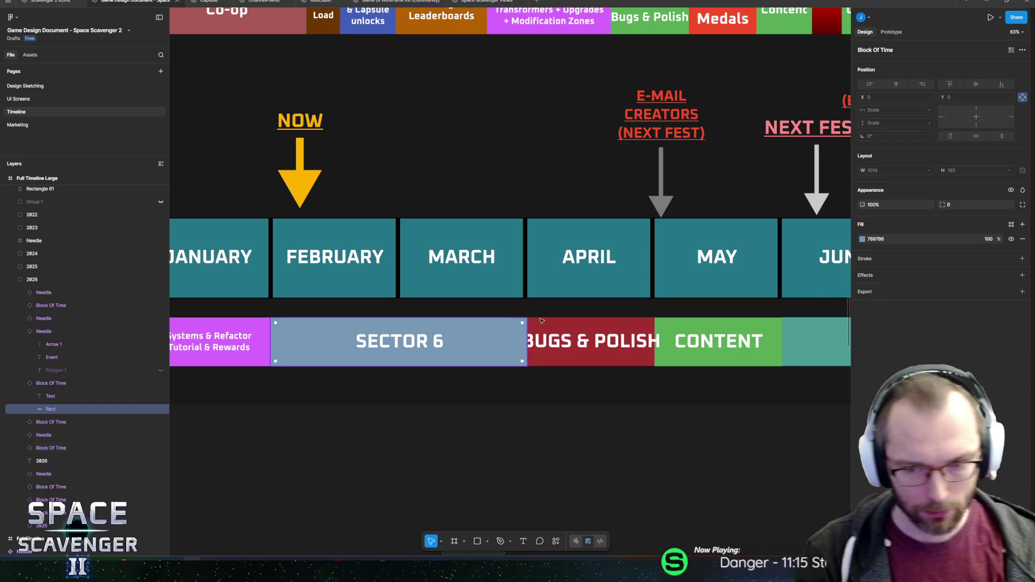
pyautogui.click(713, 343)
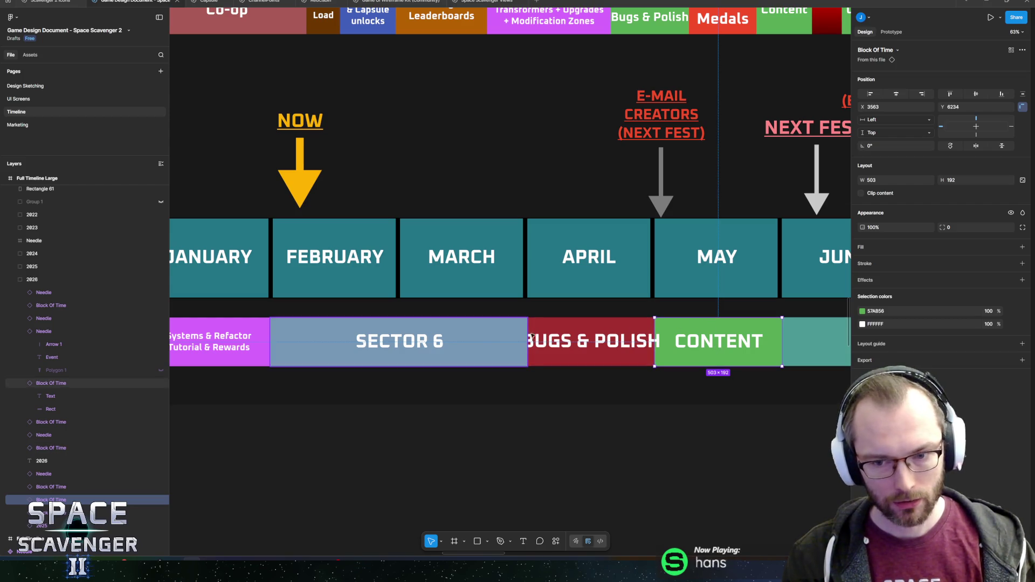
pyautogui.hscroll(1, 546, 335)
pyautogui.scroll(-5, 545, 335)
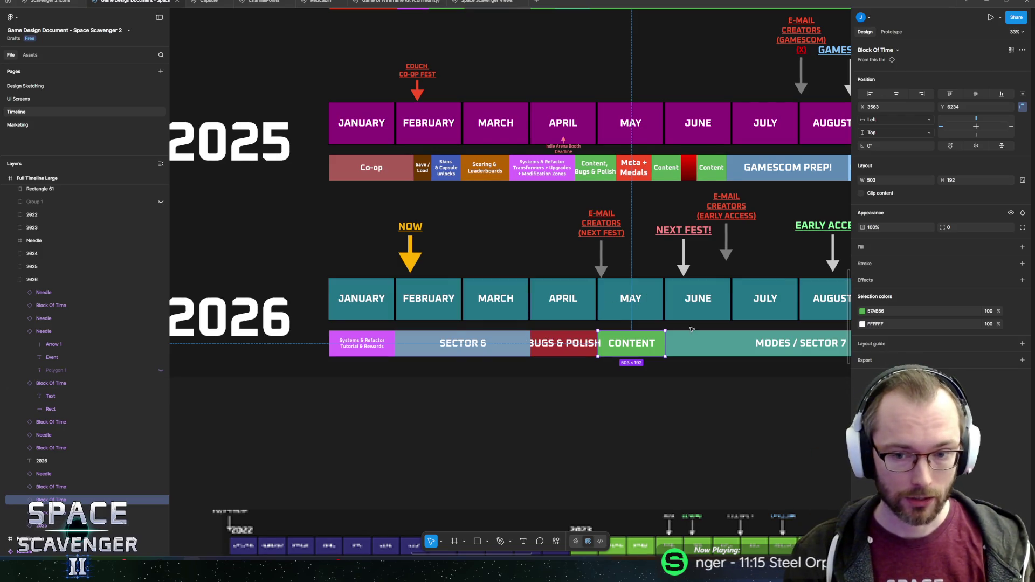
pyautogui.hscroll(5, 651, 284)
pyautogui.keyDown('ctrl'); pyautogui.scroll(-3, 484, 297); pyautogui.keyUp('ctrl')
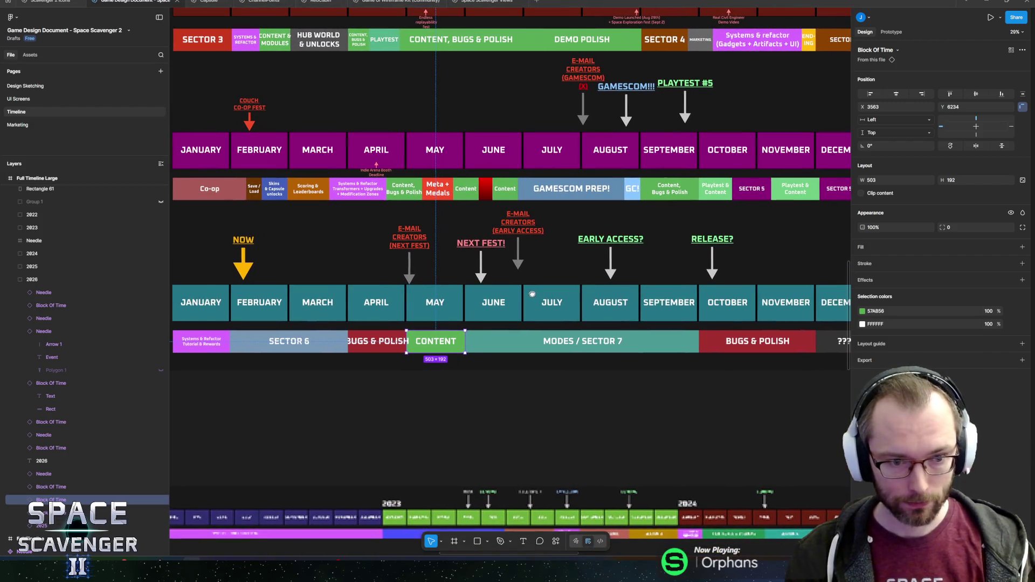
pyautogui.click(286, 345)
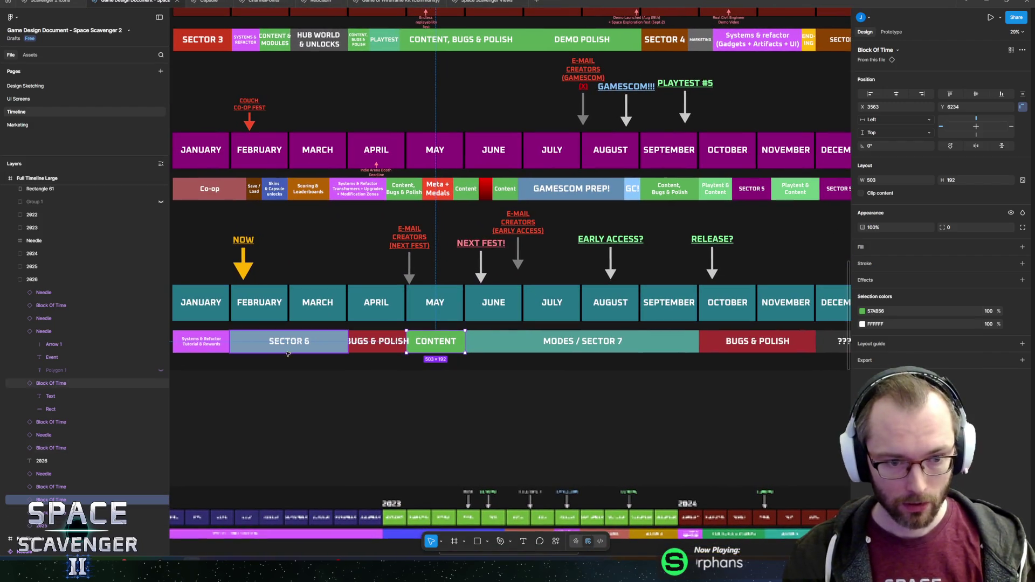
# - Pan right past December to the 'Things to do in early 2026' list and enter its text
pyautogui.keyDown('ctrl'); pyautogui.scroll(5, 345, 360); pyautogui.keyUp('ctrl')
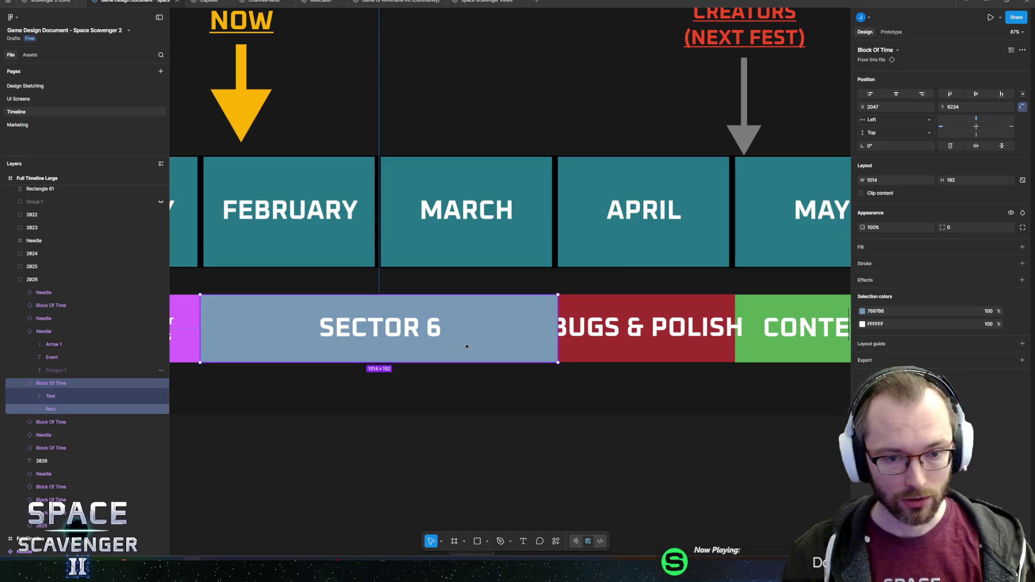
pyautogui.keyDown('ctrl'); pyautogui.scroll(-8, 515, 301); pyautogui.keyUp('ctrl')
pyautogui.keyDown('ctrl'); pyautogui.scroll(8, 271, 304); pyautogui.keyUp('ctrl')
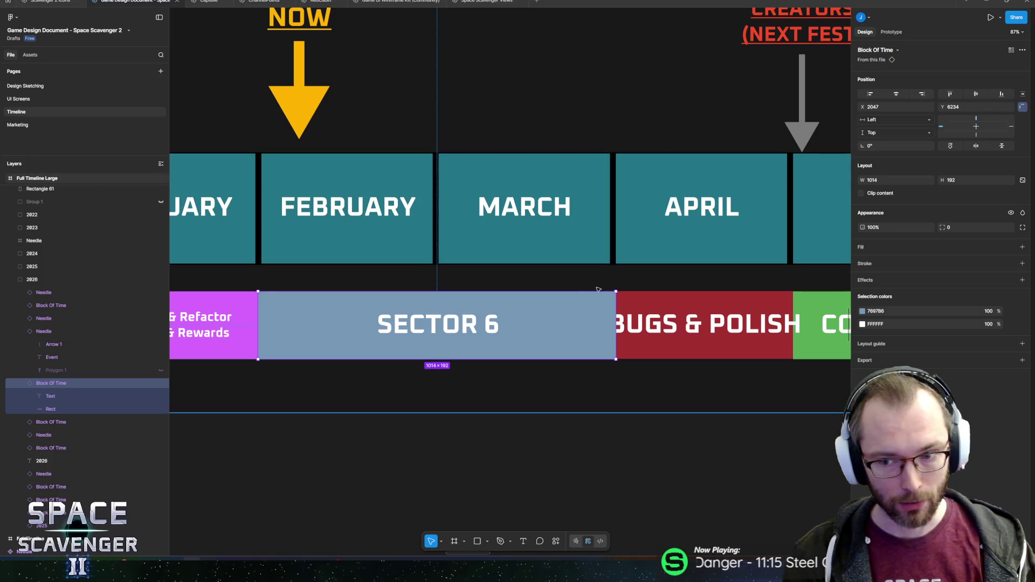
pyautogui.keyDown('ctrl'); pyautogui.scroll(-5, 657, 249); pyautogui.keyUp('ctrl')
pyautogui.hscroll(5, 657, 249)
pyautogui.scroll(1, 658, 249)
pyautogui.hscroll(-1, 701, 313)
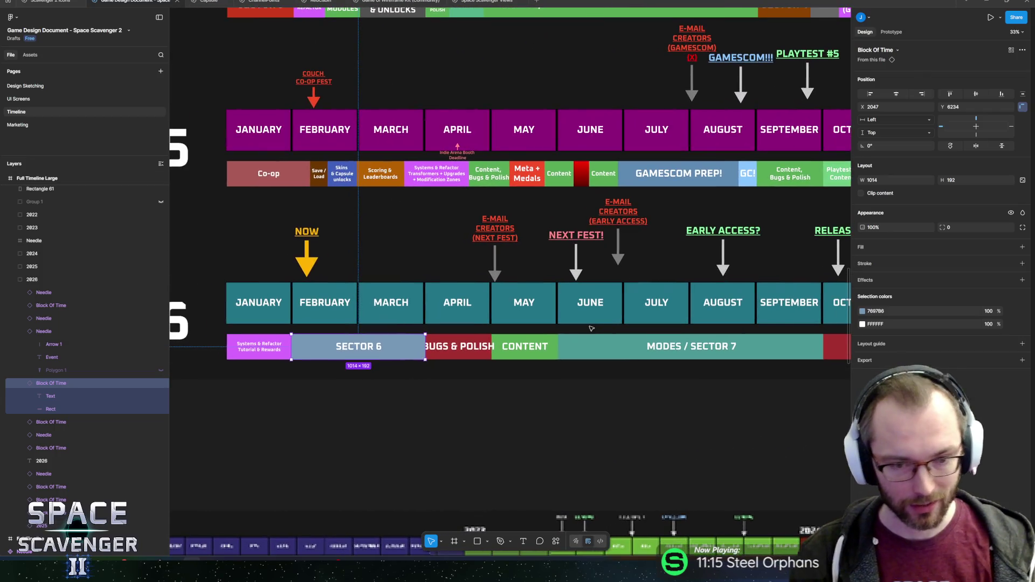
pyautogui.hscroll(3, 715, 325)
pyautogui.scroll(-1, 715, 325)
pyautogui.hscroll(-4, 567, 303)
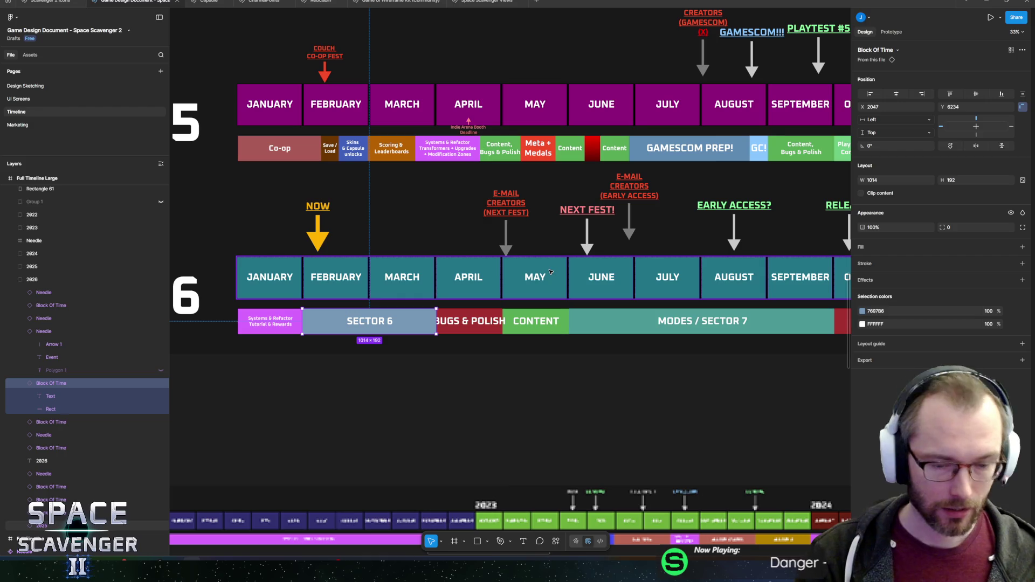
pyautogui.hscroll(3, 534, 301)
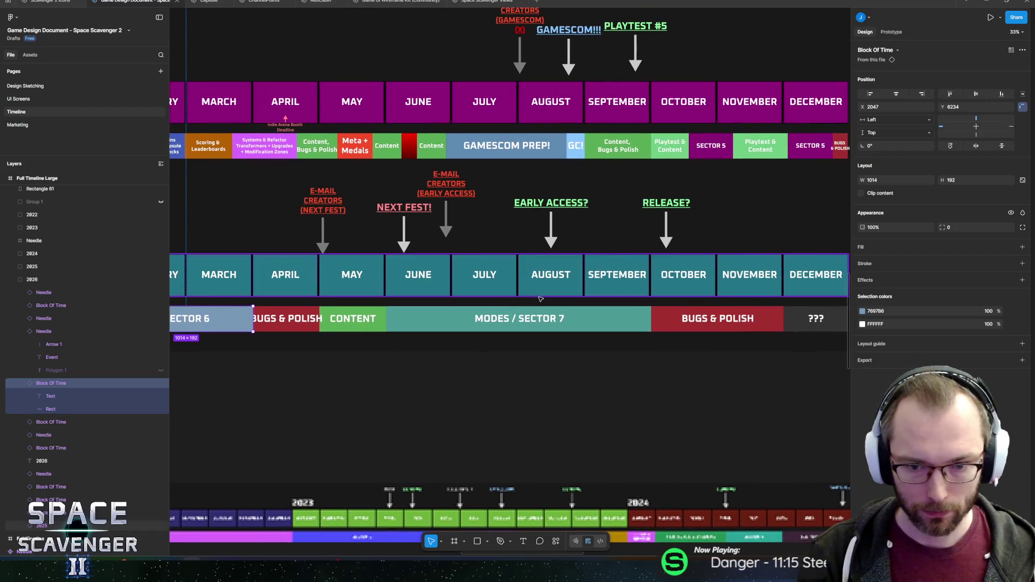
pyautogui.hscroll(2, 414, 322)
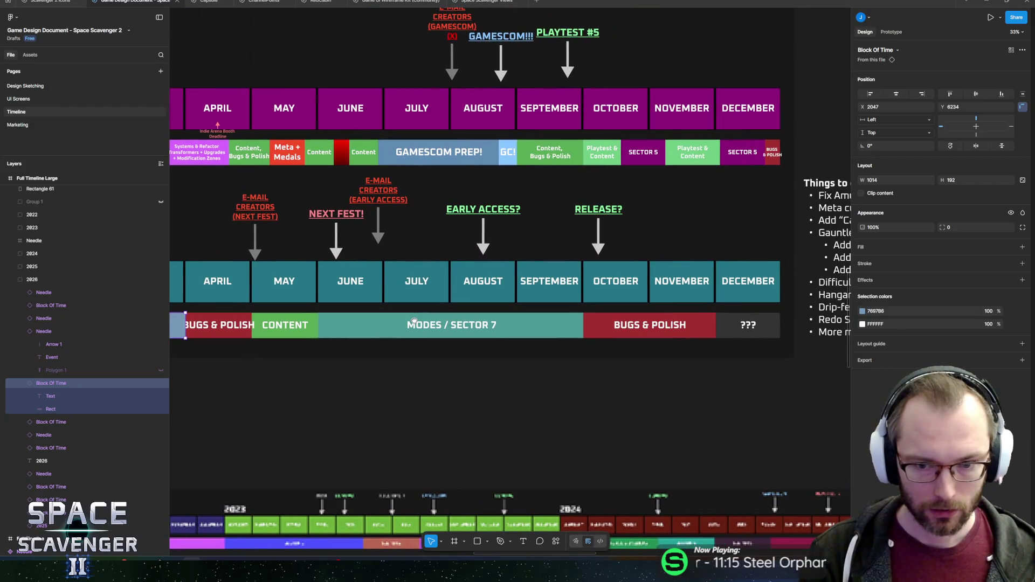
pyautogui.hscroll(4, 415, 321)
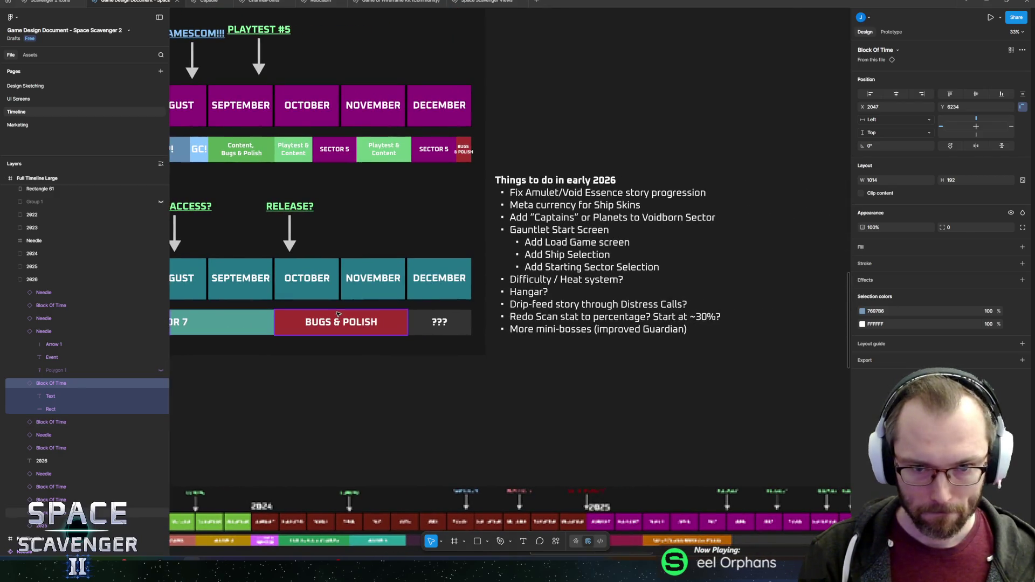
pyautogui.hscroll(-1, 448, 311)
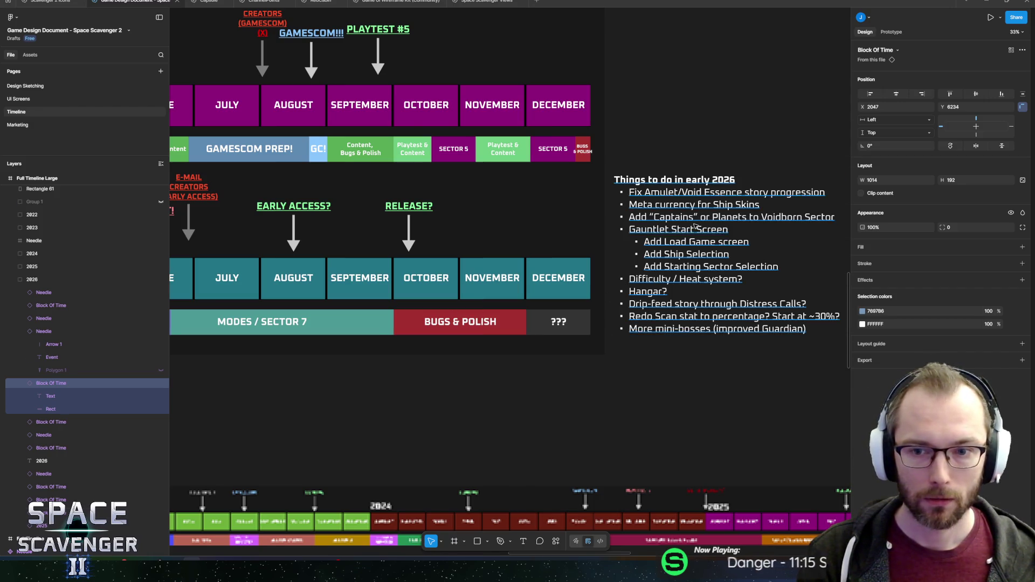
pyautogui.hscroll(3, 455, 313)
pyautogui.doubleClick(515, 232)
# - Colour the first line, the Amulet/Void Essence story-progression fix, bright green
pyautogui.click(515, 233)
pyautogui.scroll(5, 492, 250)
pyautogui.click(420, 219)
pyautogui.hotkey('shift', 'End')
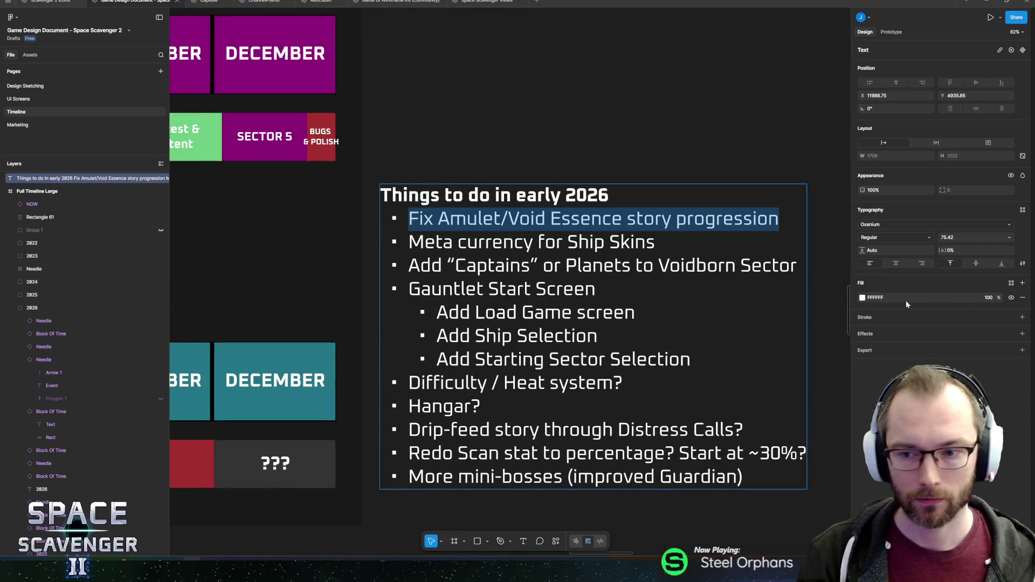
pyautogui.click(863, 298)
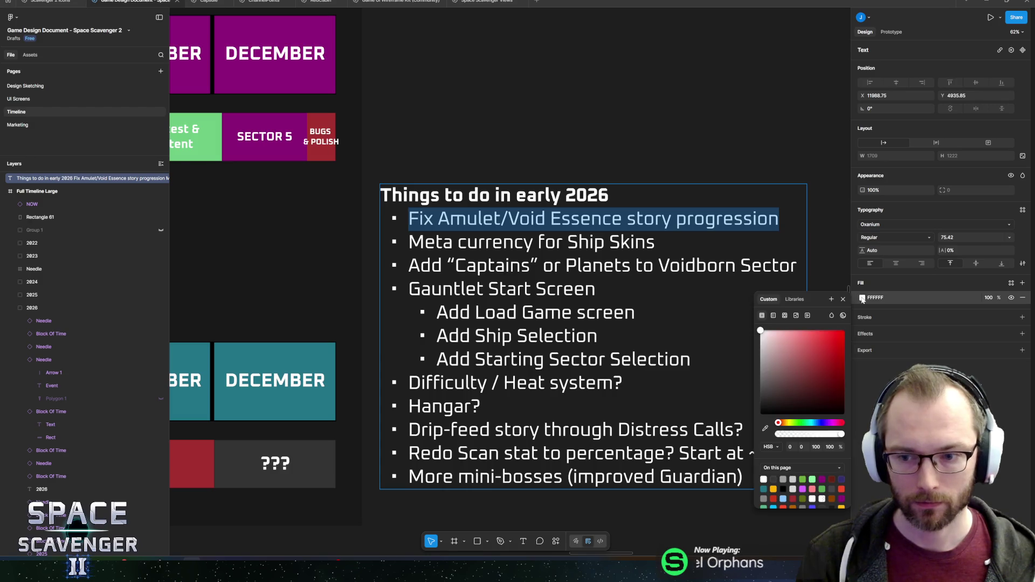
pyautogui.click(793, 423)
pyautogui.moveTo(796, 354); pyautogui.dragTo(844, 330)
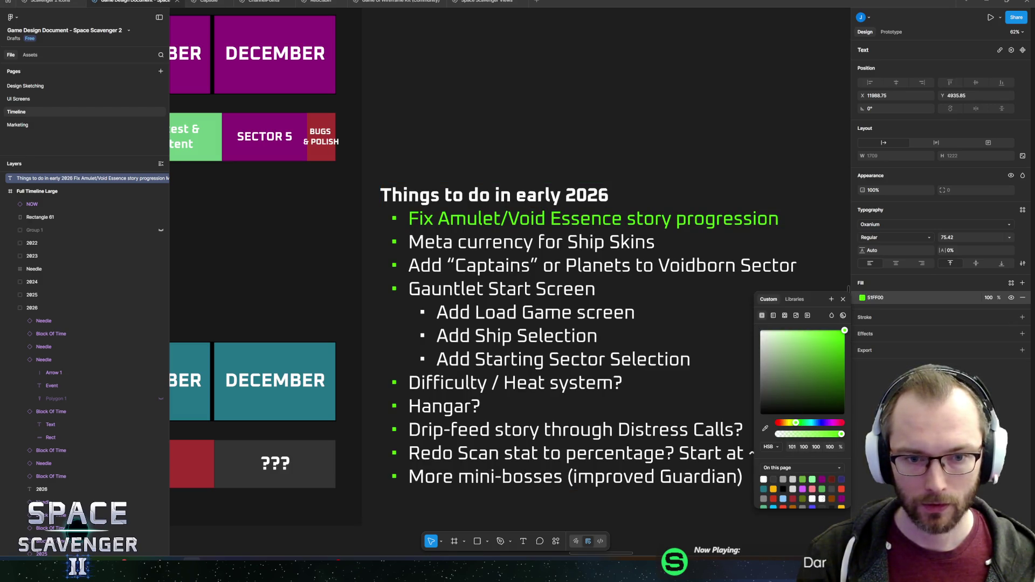
pyautogui.click(436, 242)
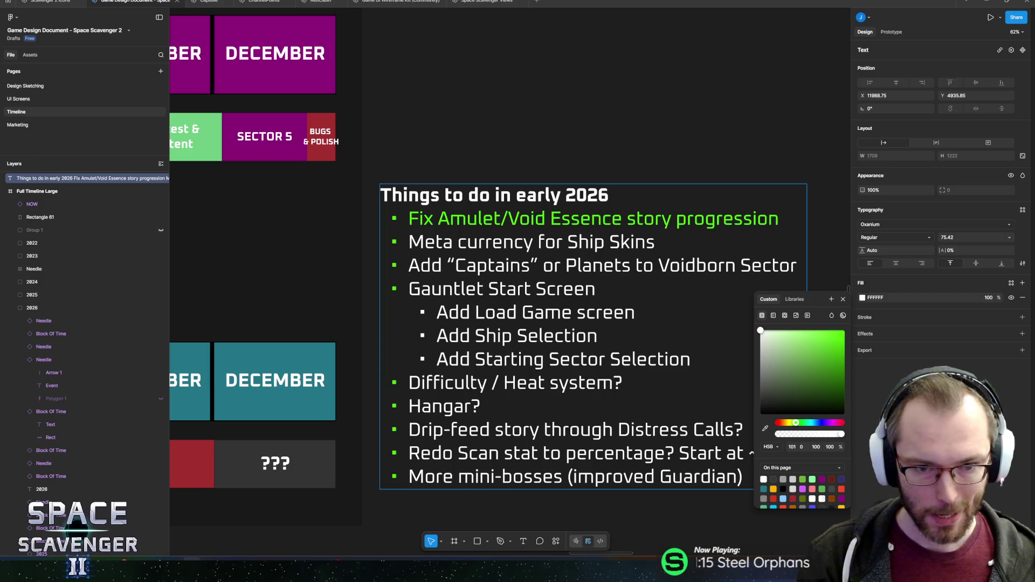
# - Make the Add Ship Selection line bright green and copy the 51FF00 value
pyautogui.hotkey('shift', 'End')
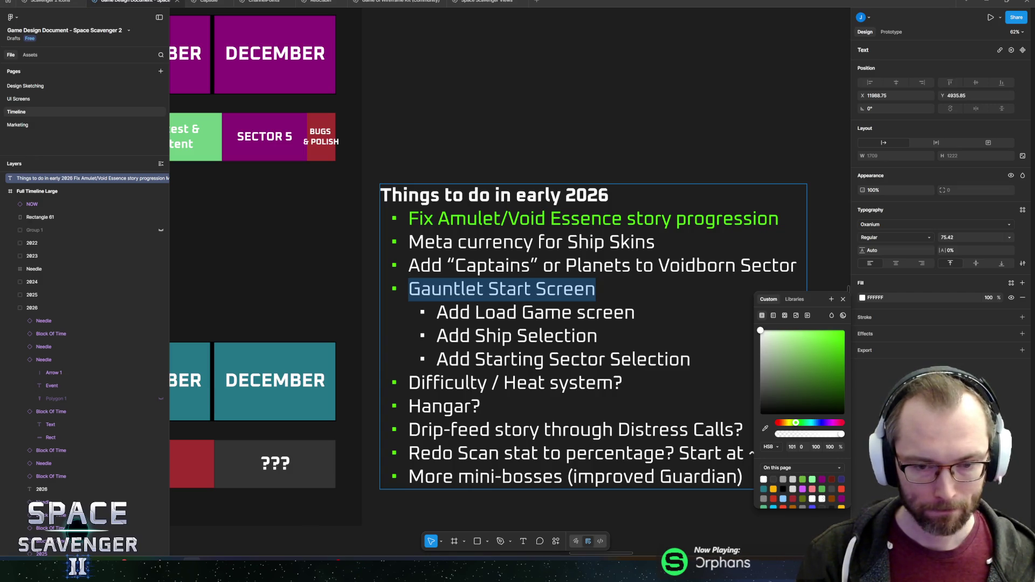
pyautogui.press('Down')
pyautogui.press('Down')
pyautogui.hotkey('shift', 'Home')
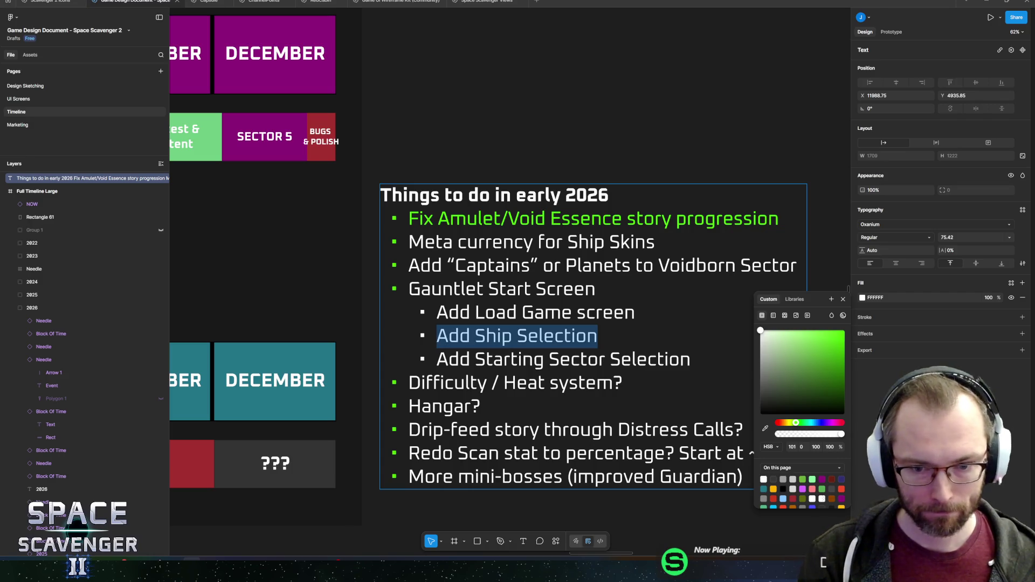
pyautogui.moveTo(796, 347); pyautogui.dragTo(859, 307)
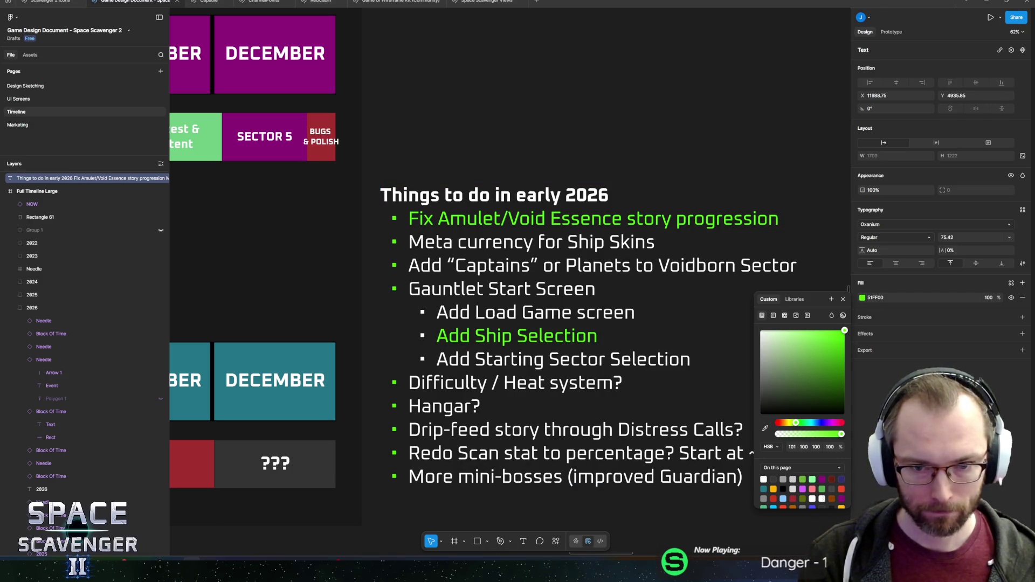
pyautogui.click(874, 300)
pyautogui.press('Escape')
# - Set Add Starting Sector Selection and Difficulty / Heat system? lines to fill 51FF00
pyautogui.press('Down')
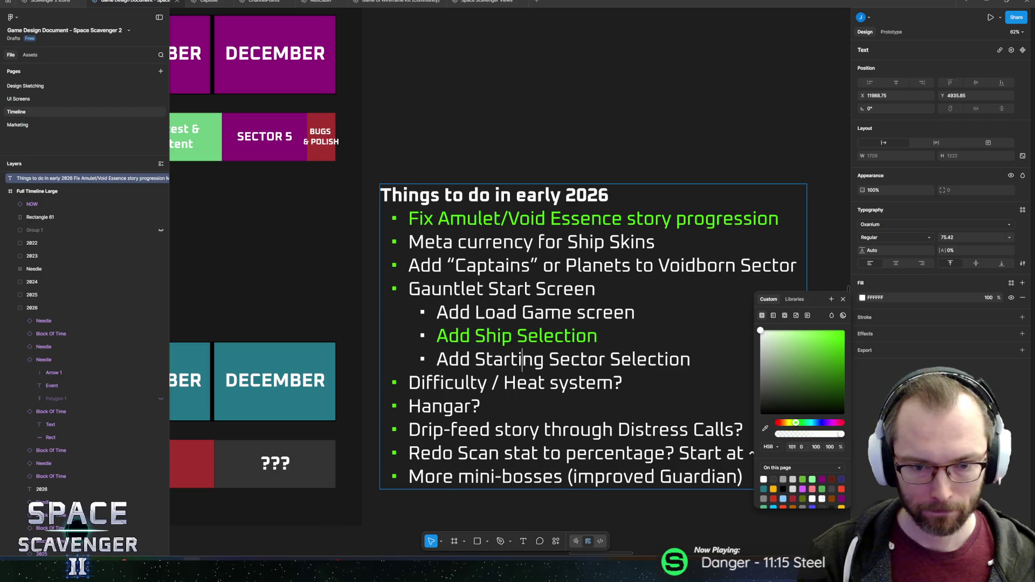
pyautogui.press('End')
pyautogui.hotkey('shift', 'Home')
pyautogui.click(879, 298)
pyautogui.write('51FF00')
pyautogui.press('Return')
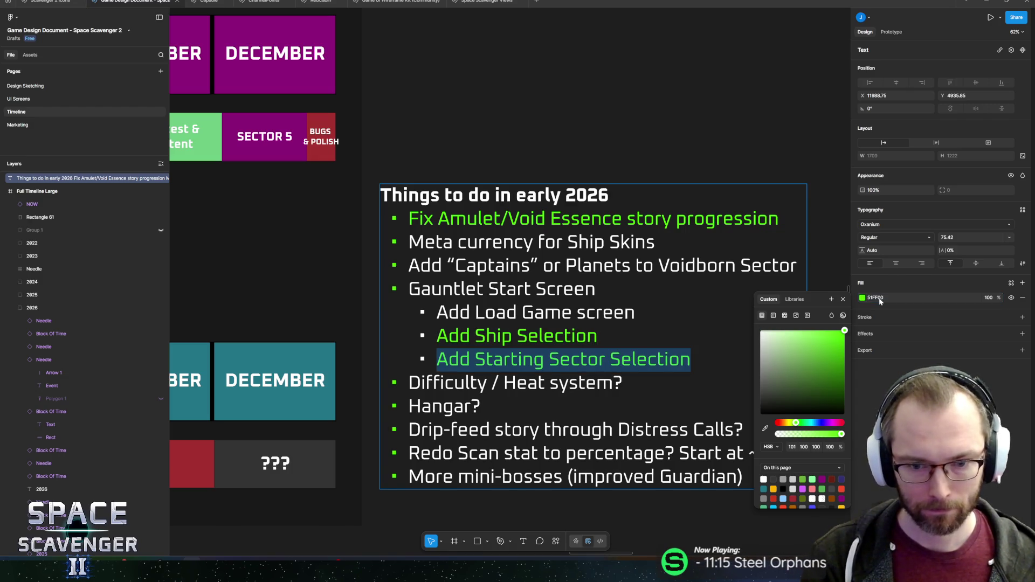
pyautogui.press('Down')
pyautogui.press('End')
pyautogui.hotkey('shift', 'Home')
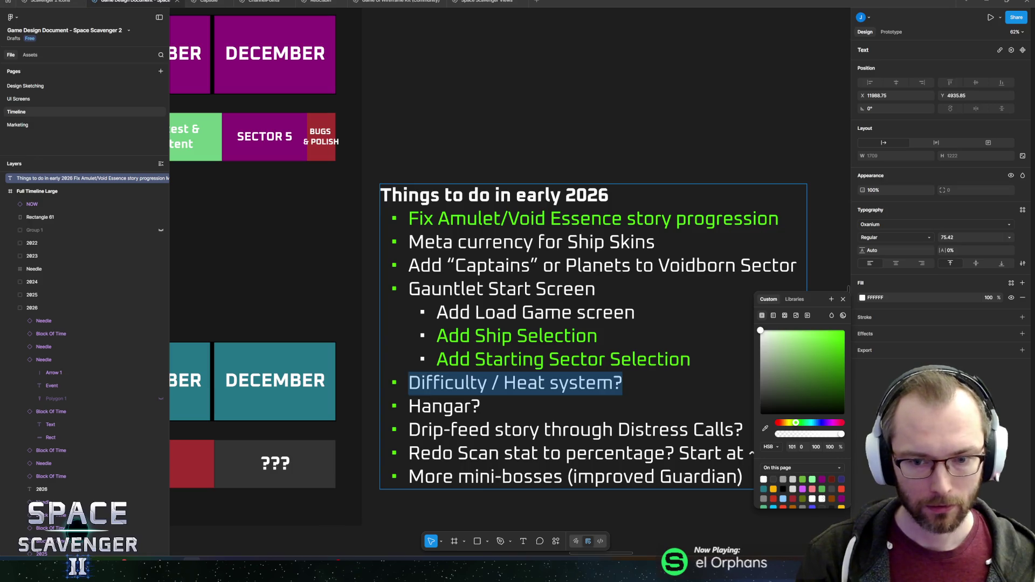
pyautogui.click(881, 298)
pyautogui.write('51FF00')
pyautogui.press('Return')
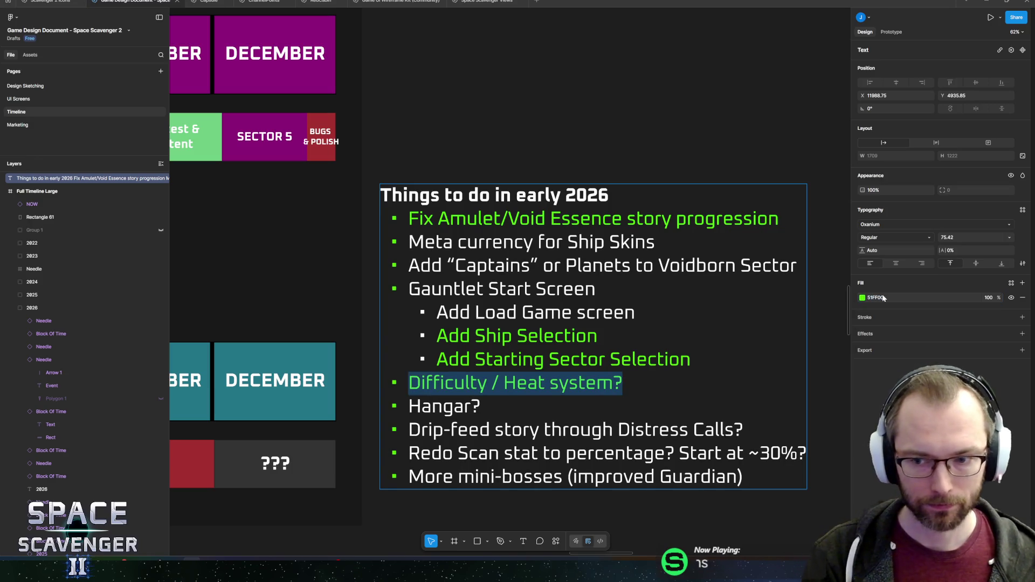
# - Leave the Drip-feed and mini-bosses lines uncoloured and finish editing the list
pyautogui.click(562, 430)
pyautogui.moveTo(735, 430)
pyautogui.mouseDown()
pyautogui.moveTo(443, 430)
pyautogui.moveTo(704, 430)
pyautogui.mouseUp()
pyautogui.click(432, 429)
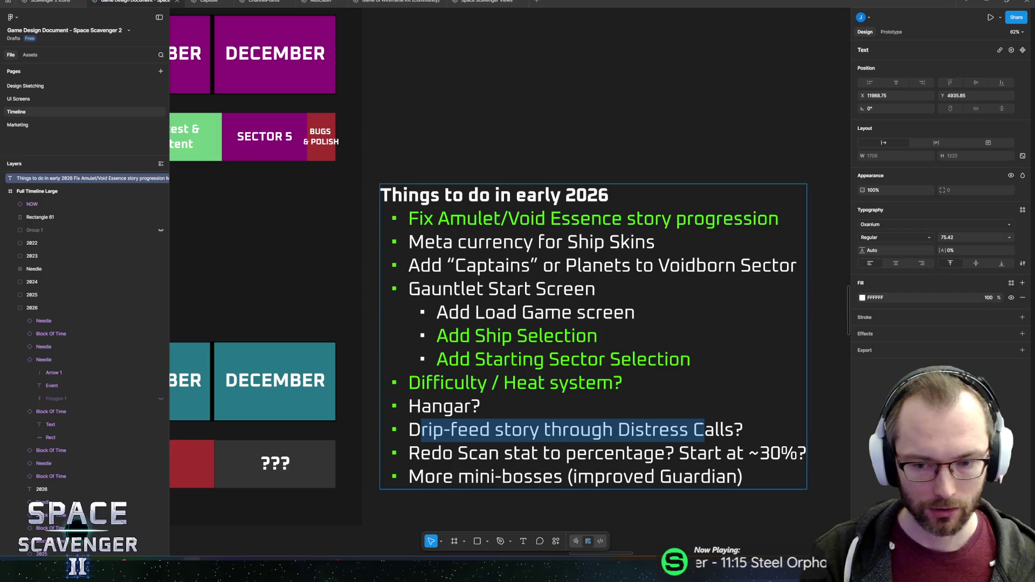
pyautogui.click(704, 430)
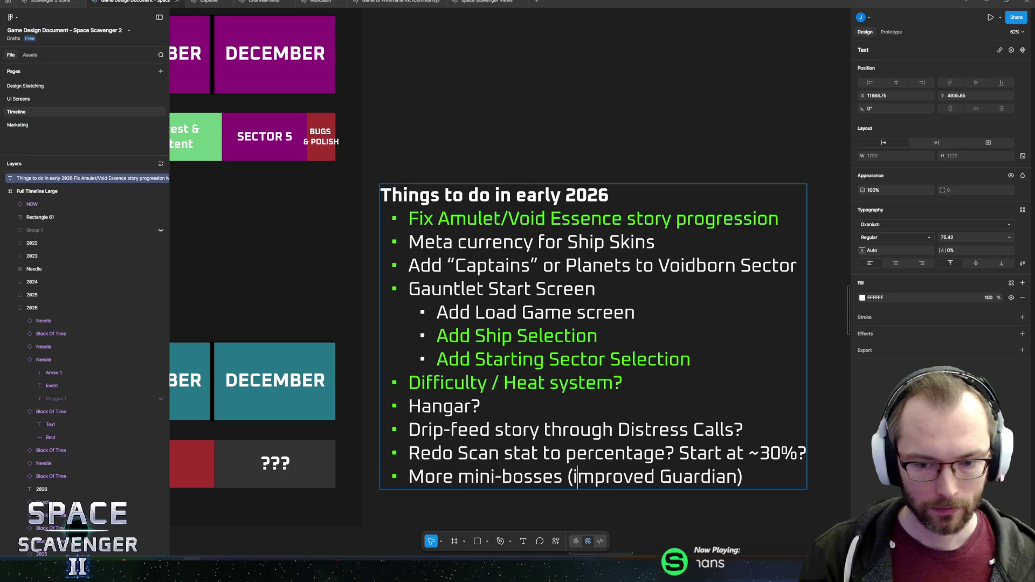
pyautogui.moveTo(726, 477); pyautogui.dragTo(454, 477)
pyautogui.click(453, 477)
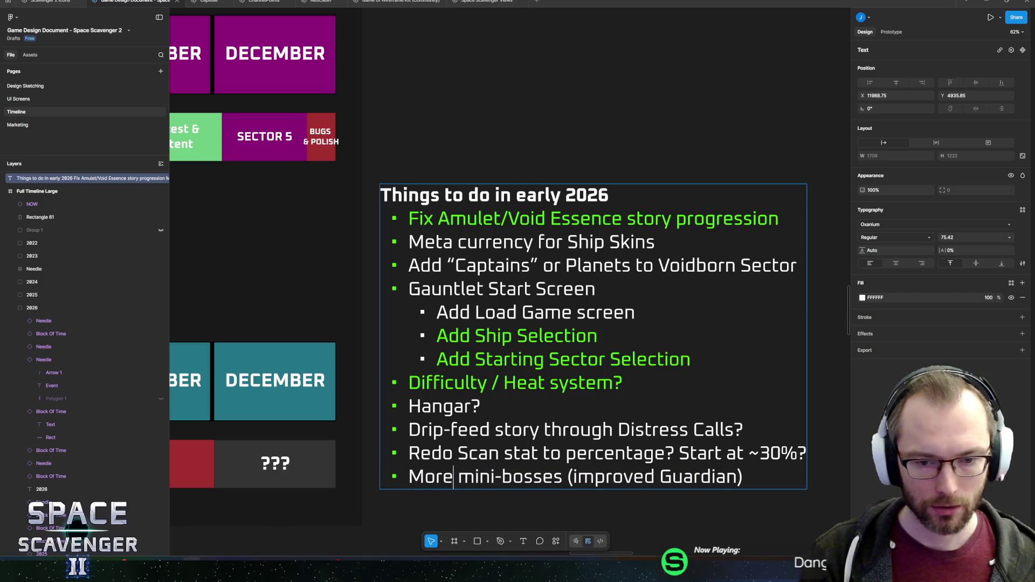
pyautogui.press('Escape')
pyautogui.scroll(-10, 783, 392)
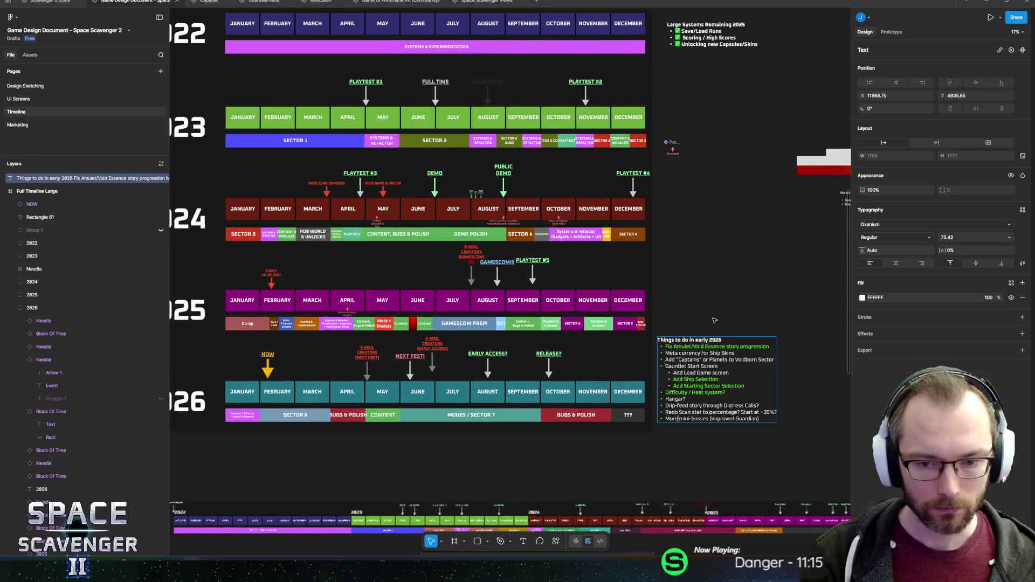
# - Deselect the to-do box, pan across the 2023–2026 timeline rows, then switch to Unity
pyautogui.hscroll(-3, 732, 324)
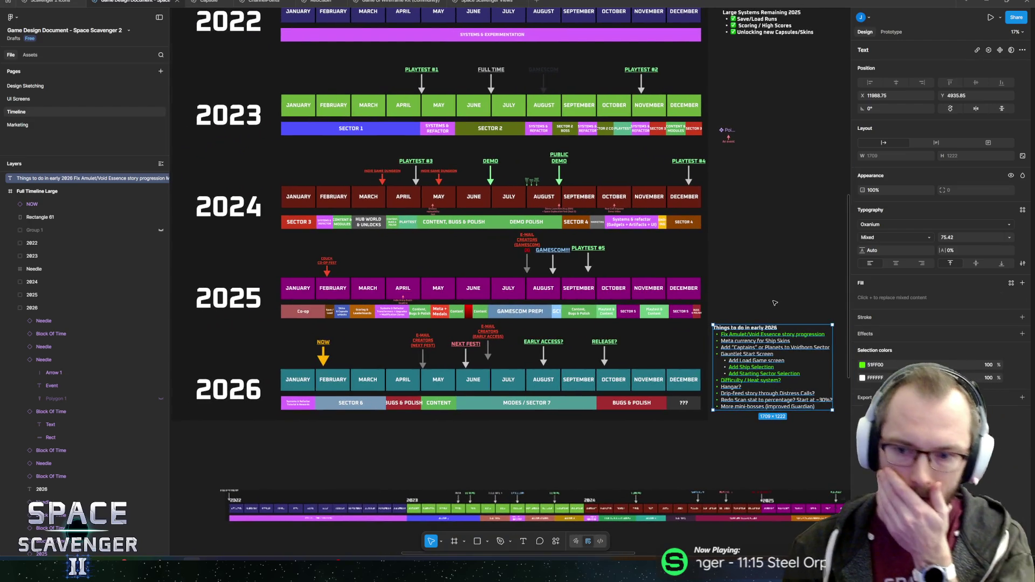
pyautogui.click(778, 307)
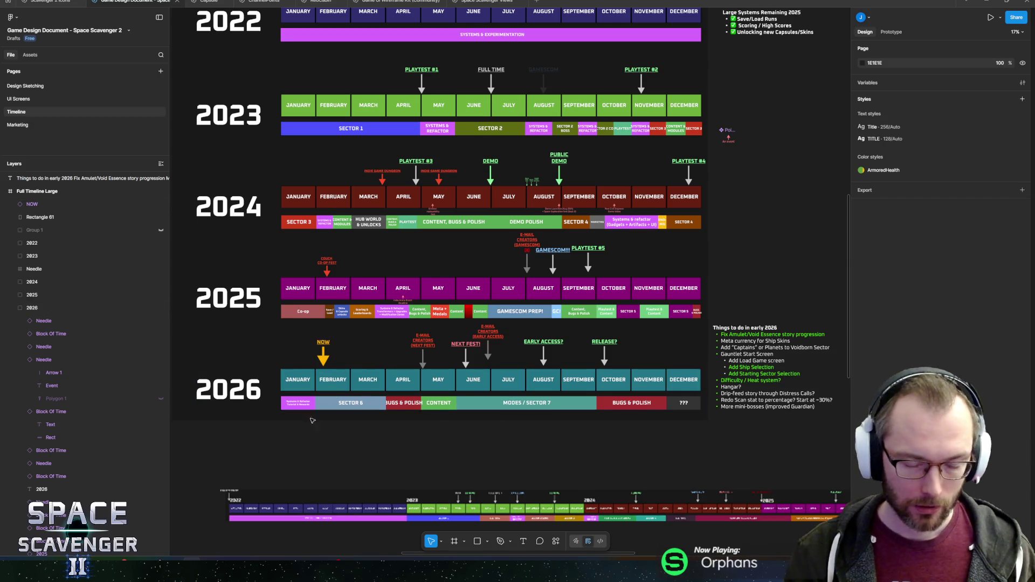
pyautogui.scroll(3, 330, 350)
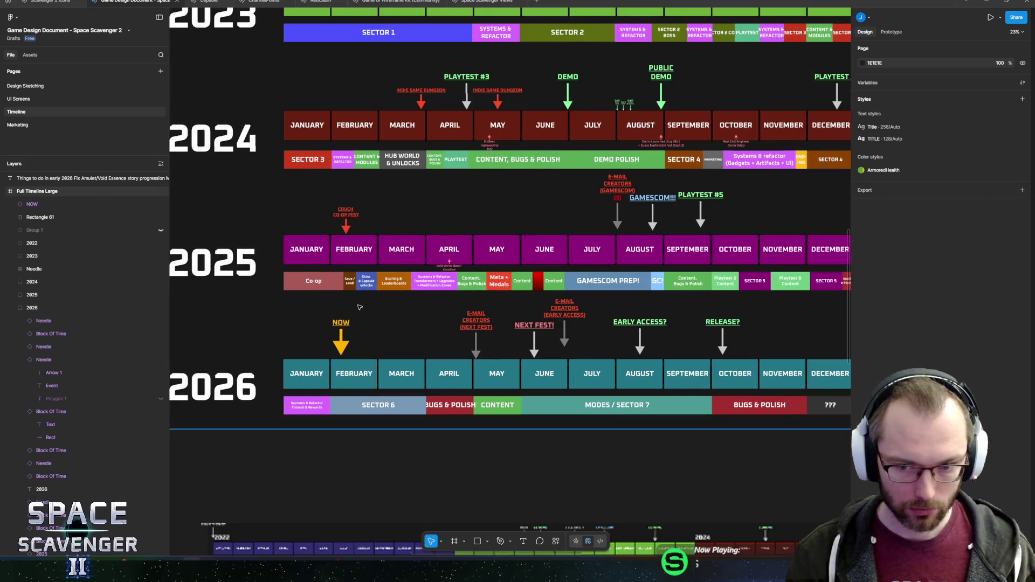
pyautogui.hscroll(-2, 384, 319)
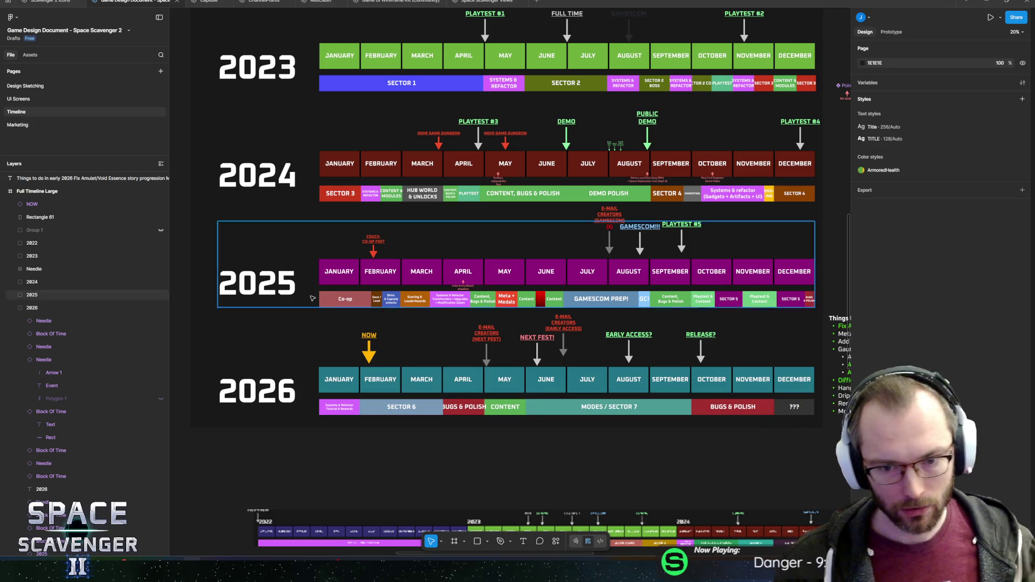
pyautogui.hscroll(2, 538, 319)
pyautogui.moveTo(538, 320)
pyautogui.mouseDown()
pyautogui.moveTo(427, 306)
pyautogui.moveTo(519, 315)
pyautogui.moveTo(469, 317)
pyautogui.moveTo(512, 324)
pyautogui.mouseUp()
pyautogui.hscroll(-1, 518, 316)
pyautogui.scroll(-1, 513, 324)
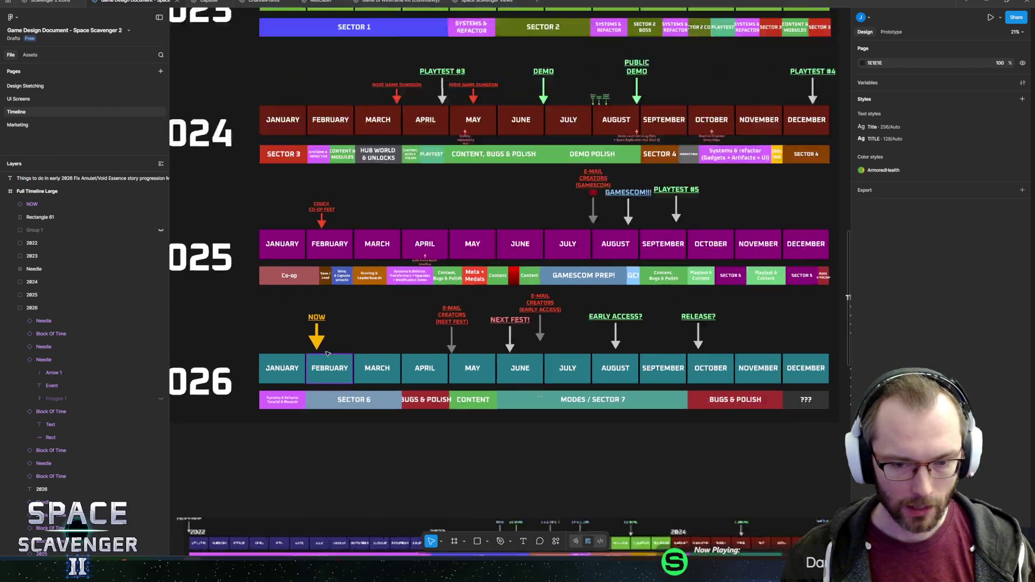
pyautogui.keyDown('ctrl'); pyautogui.scroll(3, 324, 312); pyautogui.keyUp('ctrl')
pyautogui.hotkey('alt', 'Tab')
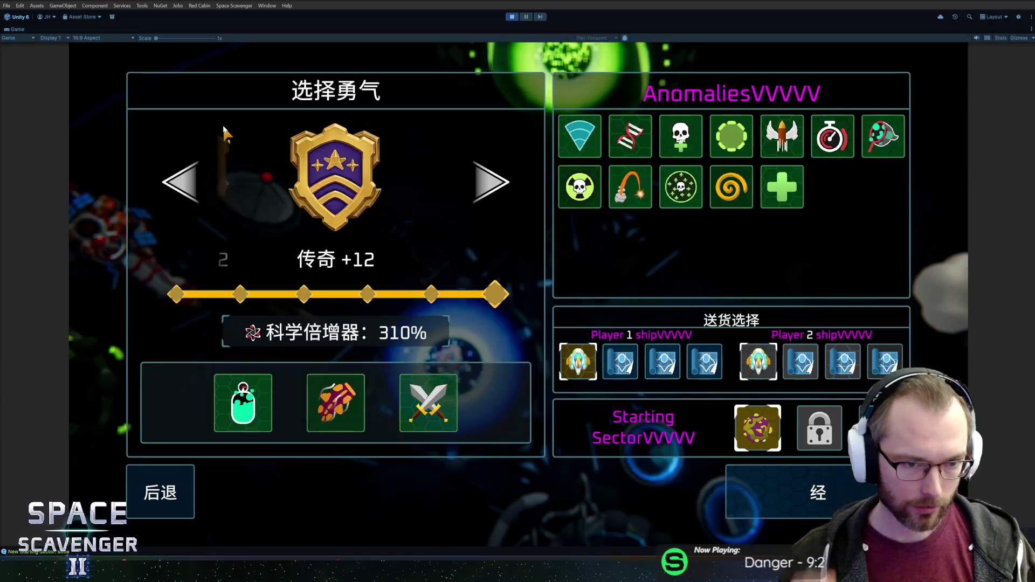
# - Leave run setup and visit the skin selection, science research and Daily Challenge leaderboard stations
pyautogui.moveTo(588, 198)
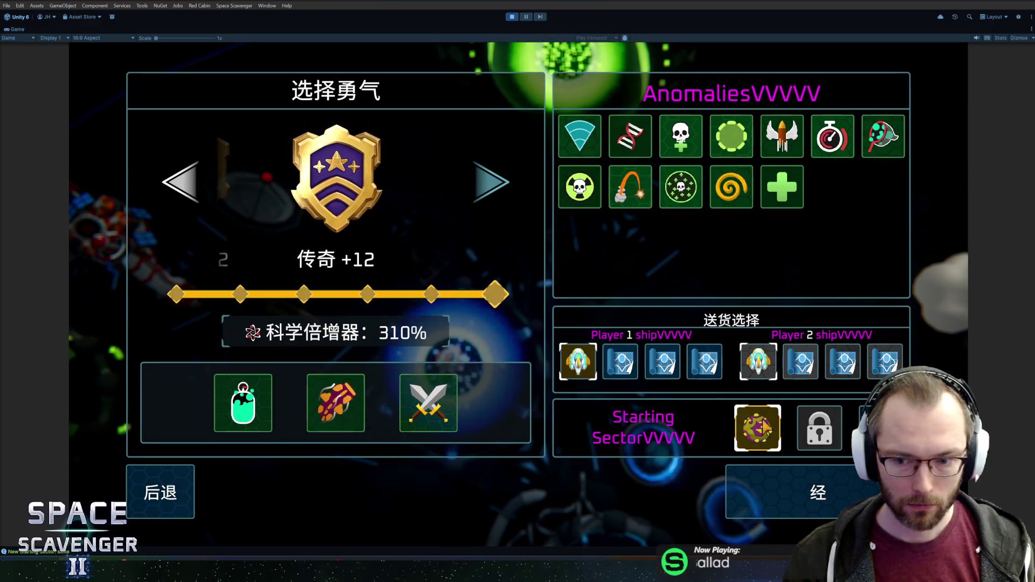
pyautogui.click(809, 492)
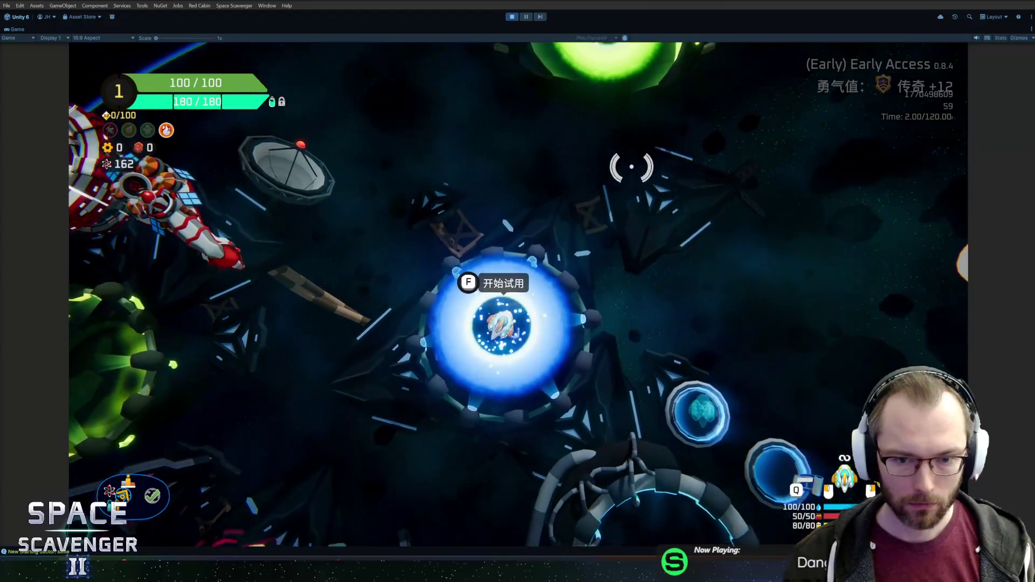
pyautogui.press('f')
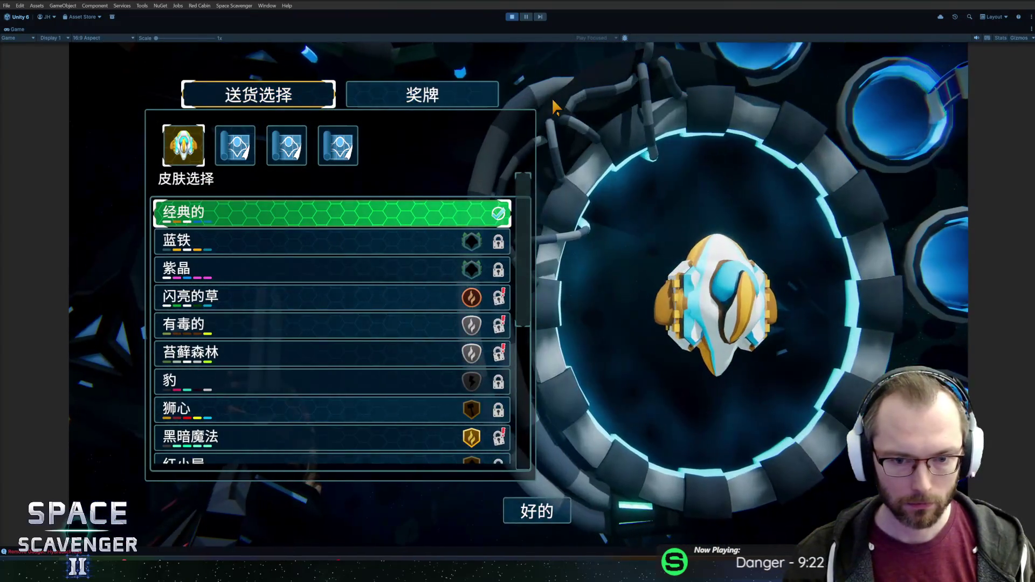
pyautogui.press('Escape')
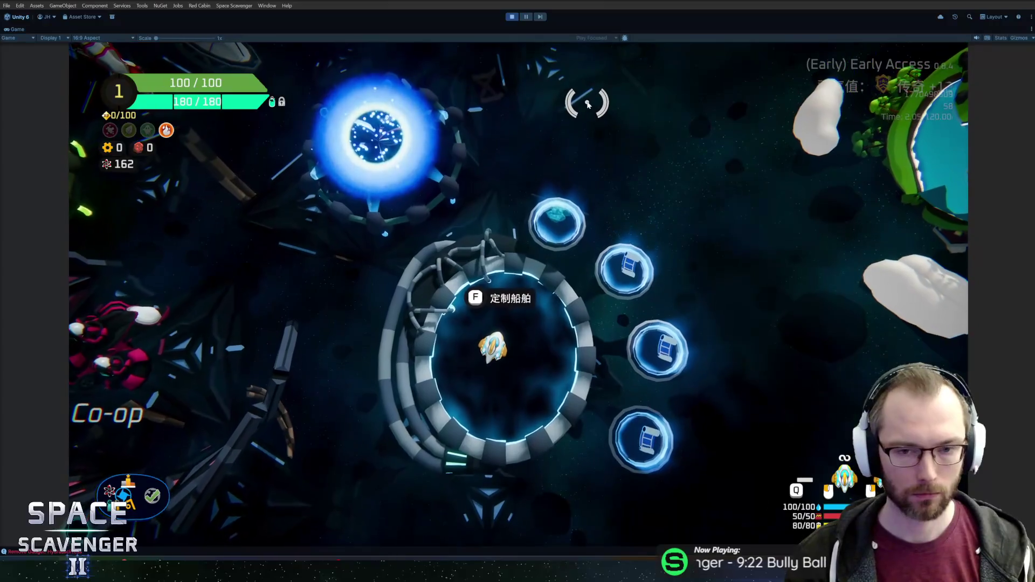
pyautogui.hotkey('w', 'a')
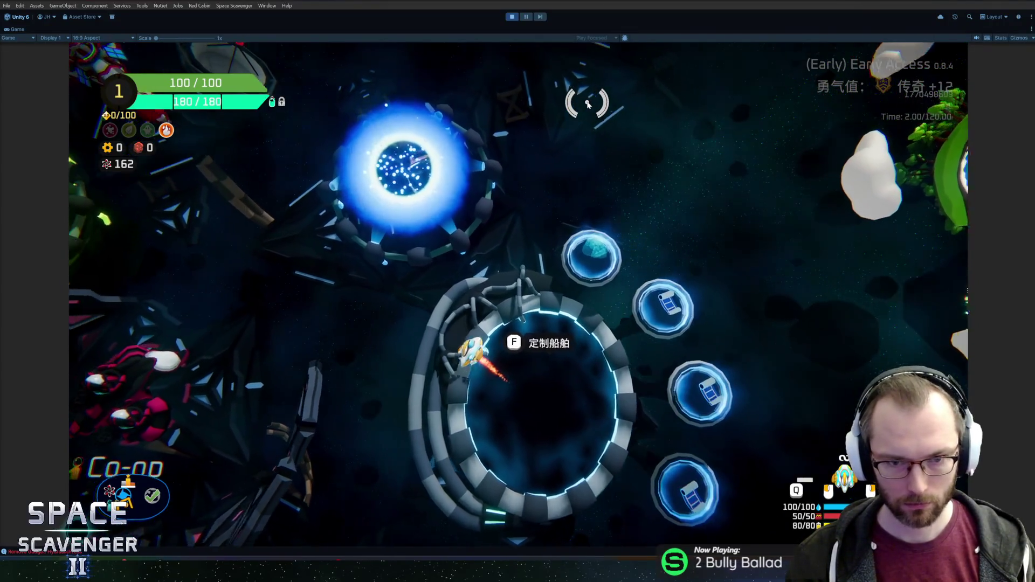
pyautogui.press('f')
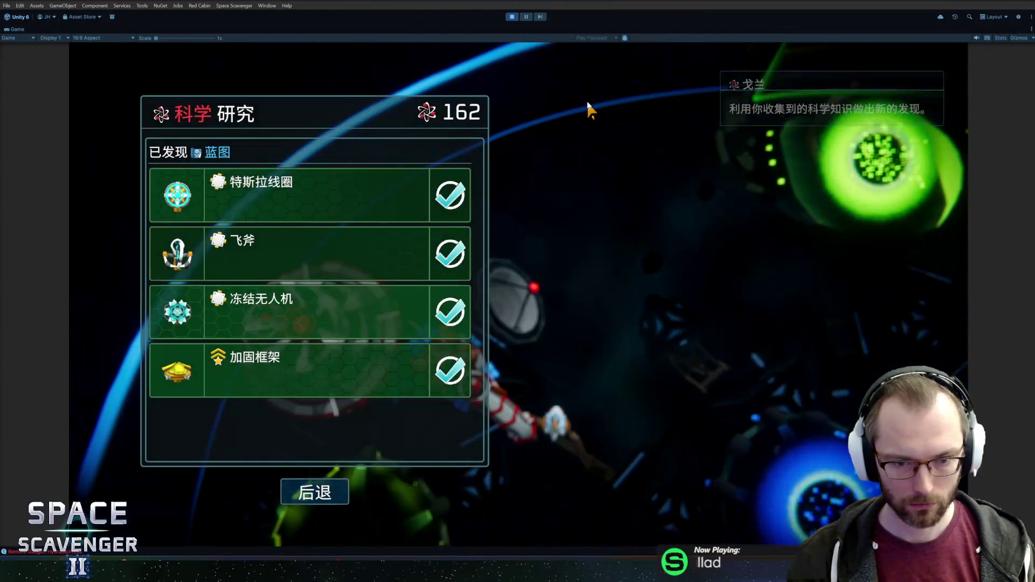
pyautogui.press('Escape')
pyautogui.hotkey('w', 'd')
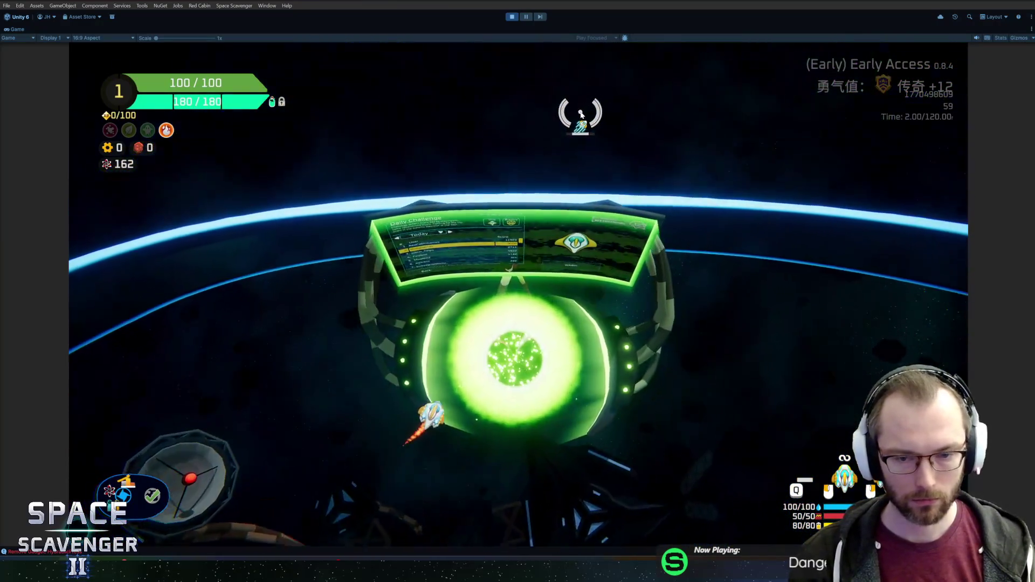
pyautogui.press('f')
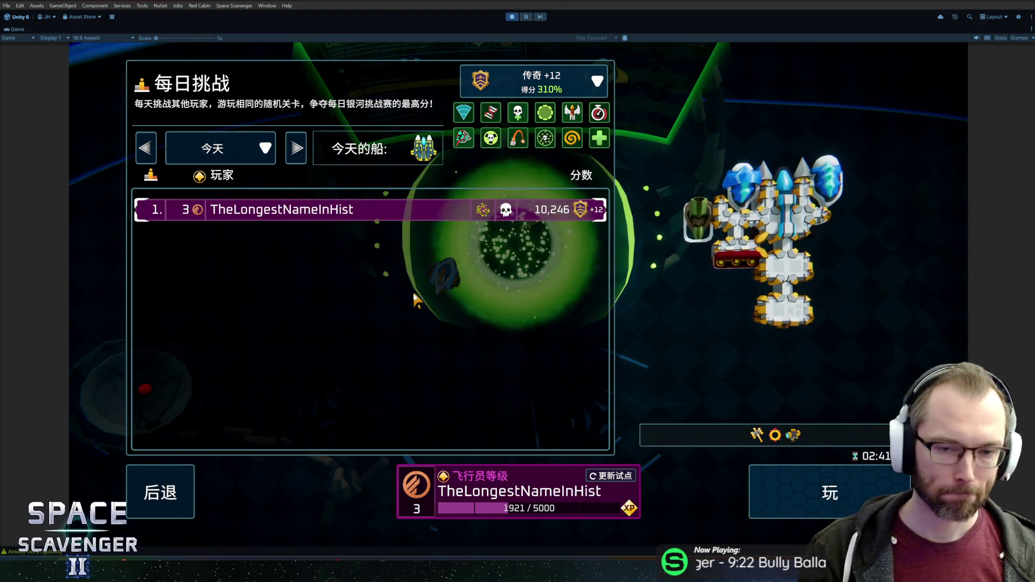
pyautogui.press('Escape')
# - Enter the blue portal, pick a different starting sector, then stop play mode
pyautogui.press('s')
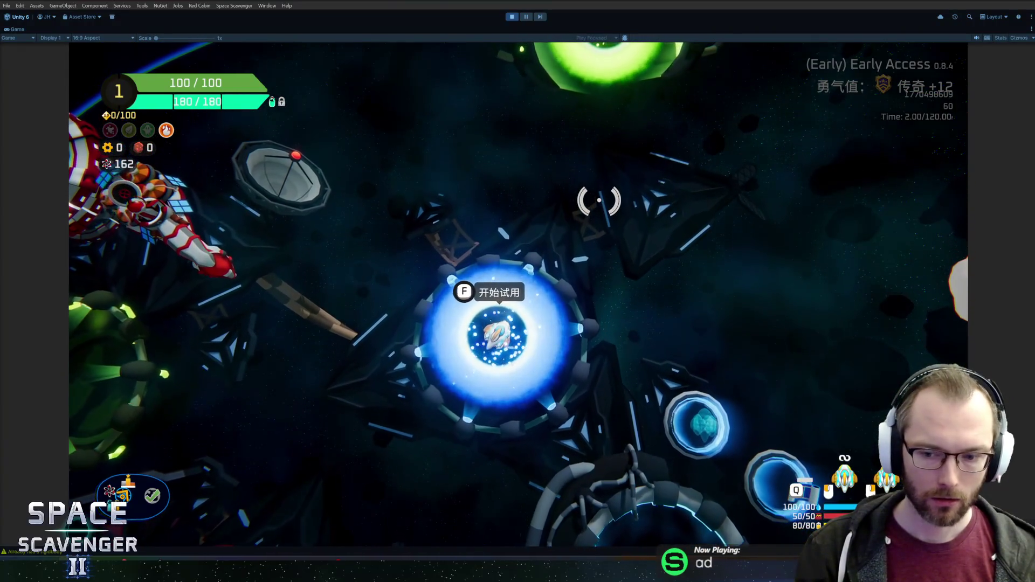
pyautogui.press('f')
pyautogui.click(806, 412)
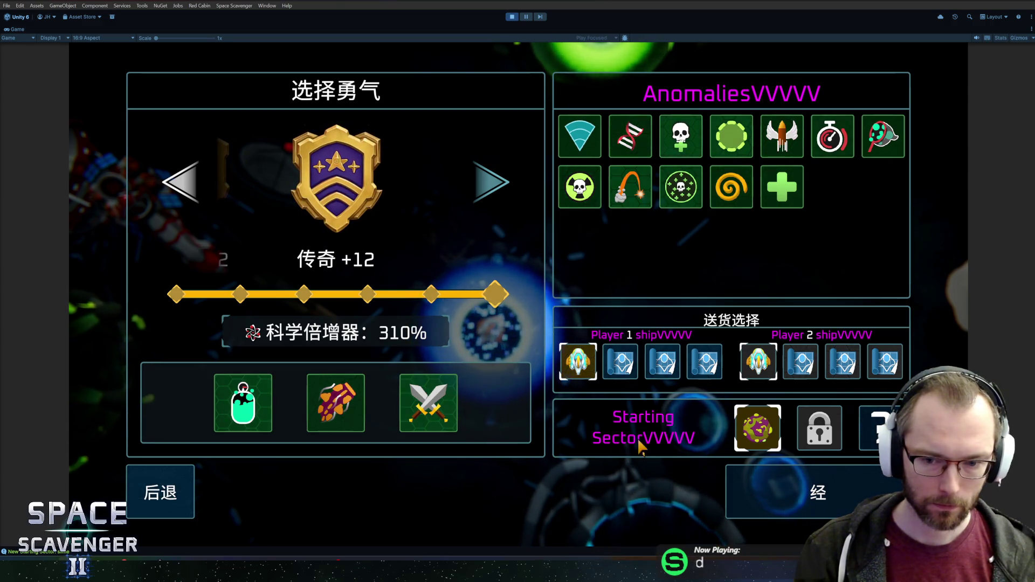
pyautogui.hotkey('ctrl', 'p')
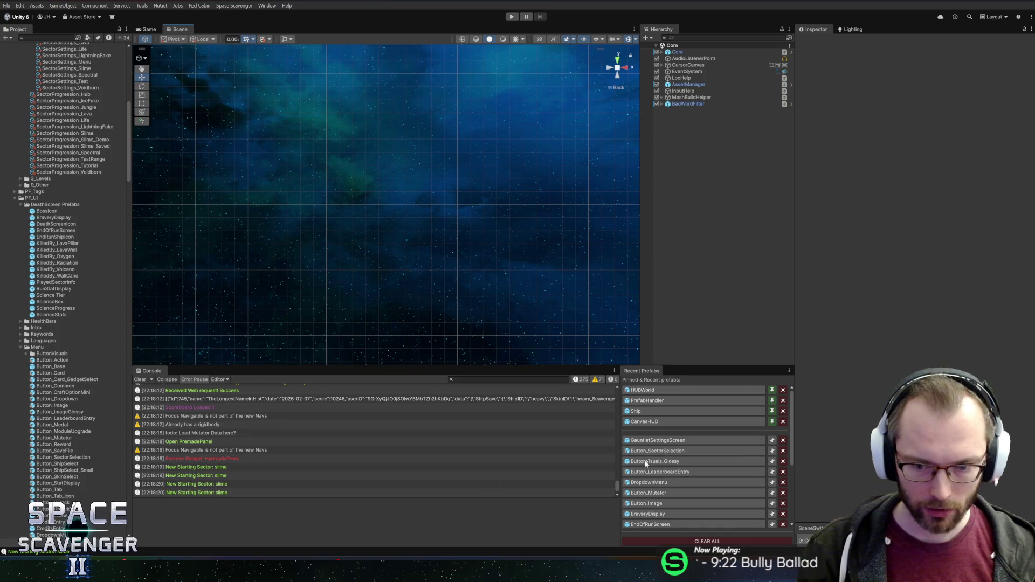
# - Open the Button_SectorSelection prefab and launch StartingSectorButton.cs in Rider via Edit Script
pyautogui.click(659, 451)
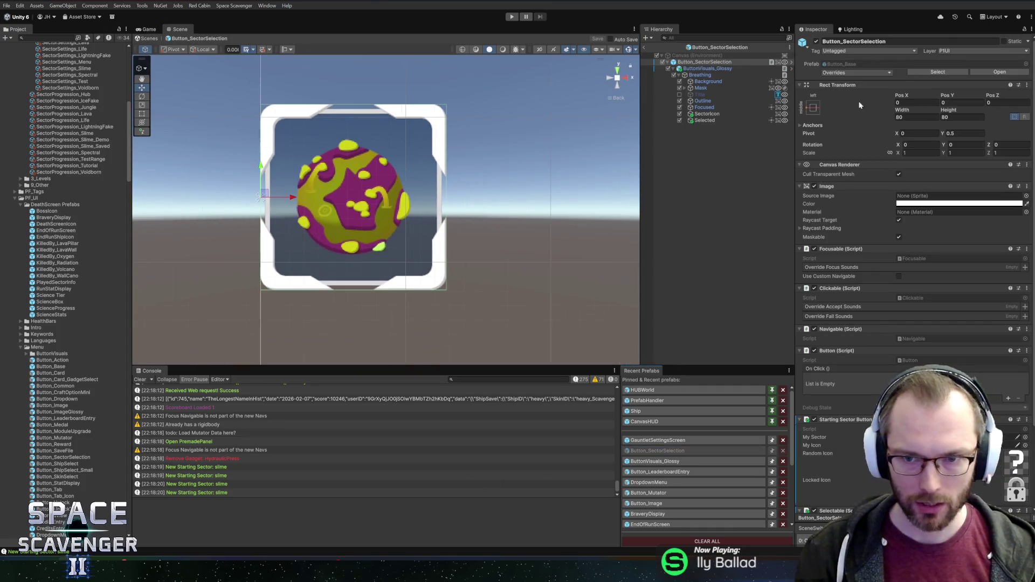
pyautogui.scroll(-3, 827, 337)
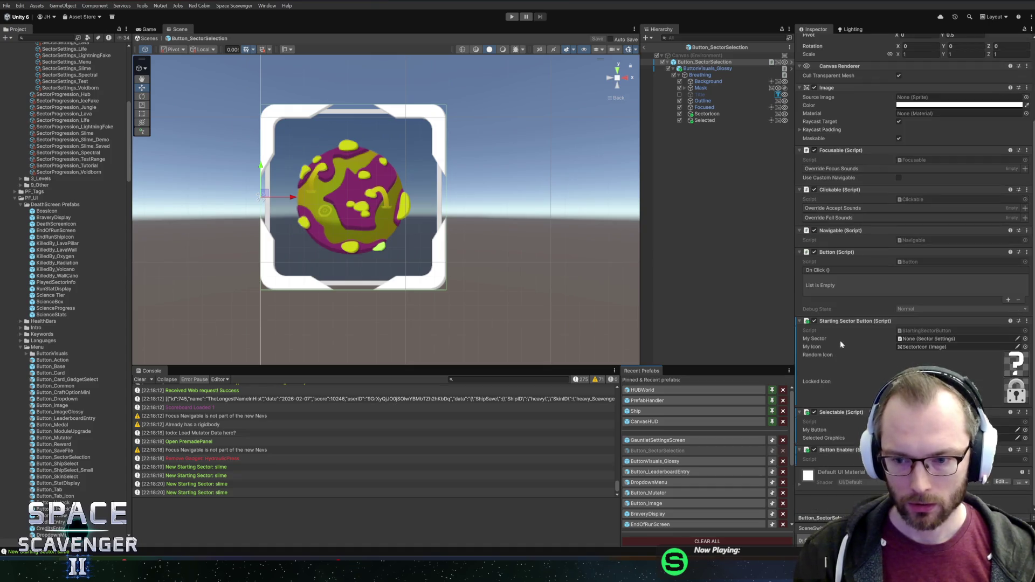
pyautogui.rightClick(839, 345)
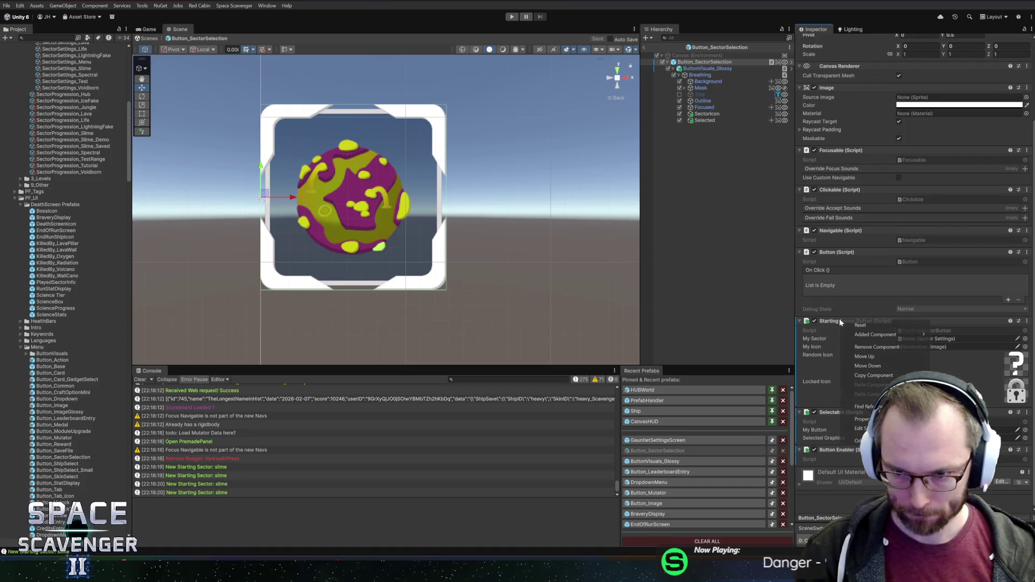
pyautogui.click(860, 434)
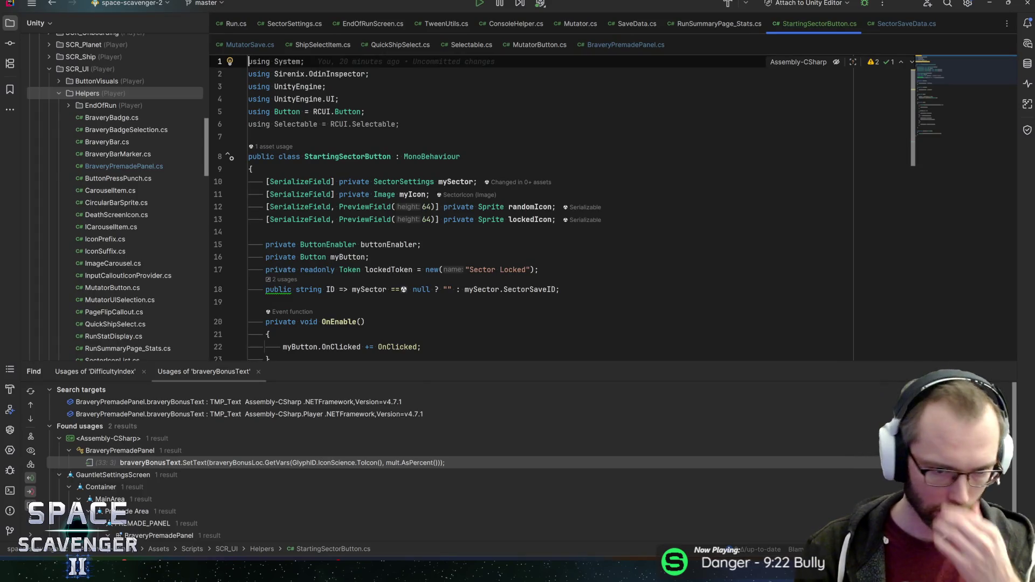
# - Add a serialized TMP_Text field named startingSectorText below lockedIcon
pyautogui.hotkey('ctrl', 'shift', 'BackSpace')
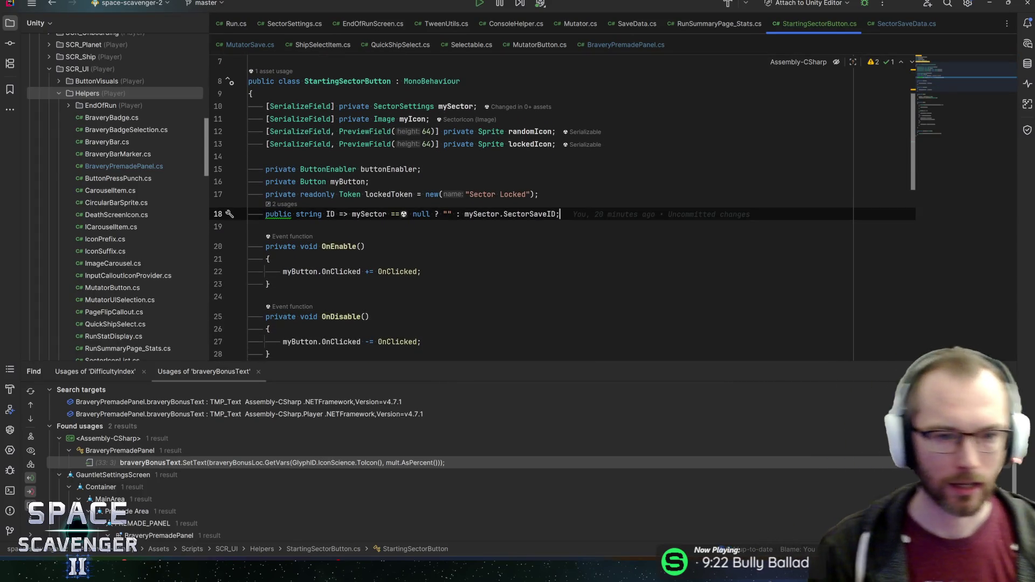
pyautogui.press('Up')
pyautogui.press('Up')
pyautogui.press('Up')
pyautogui.press('Return')
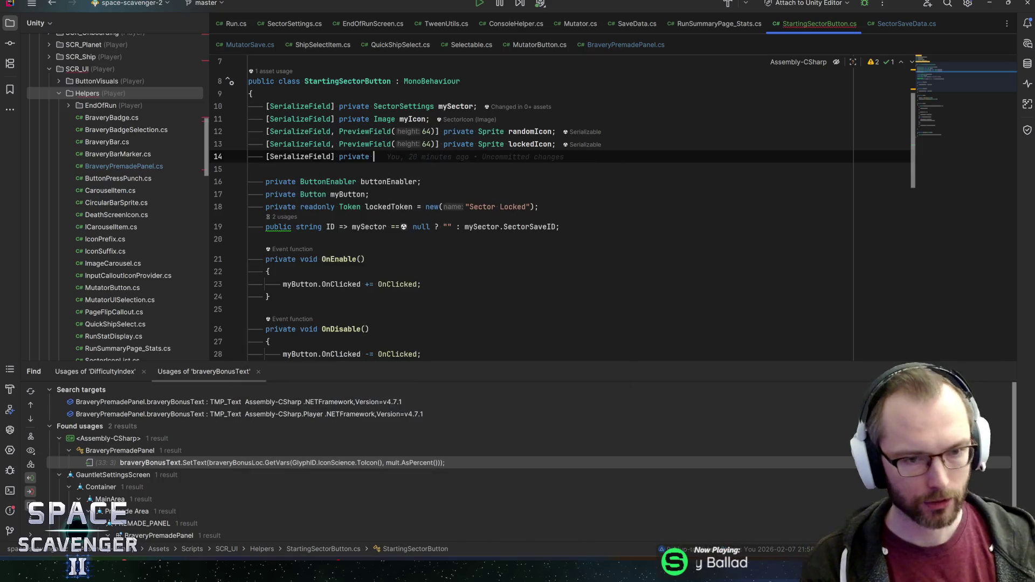
pyautogui.write('TMPTEXT')
pyautogui.press('Return')
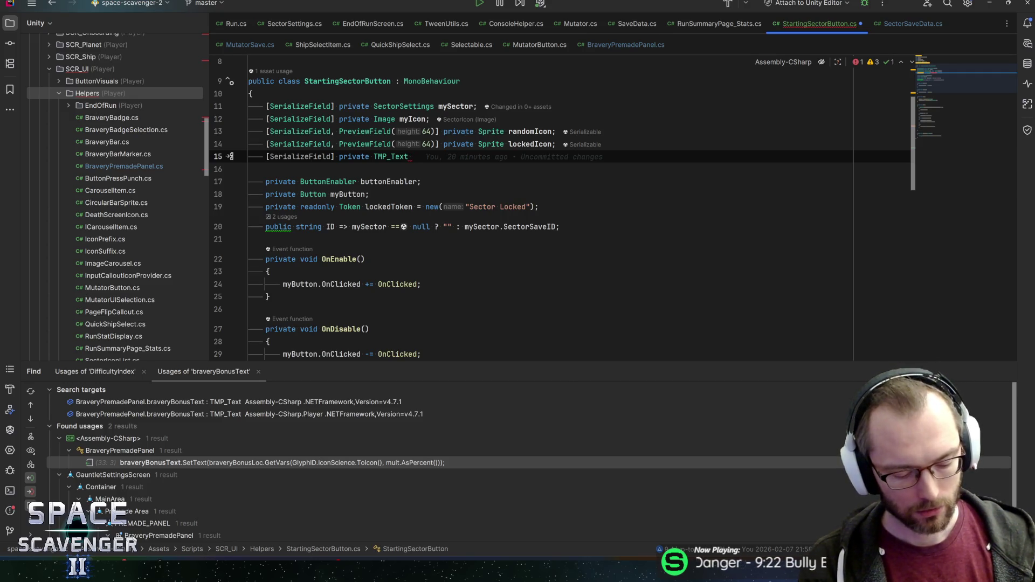
pyautogui.write('startingS')
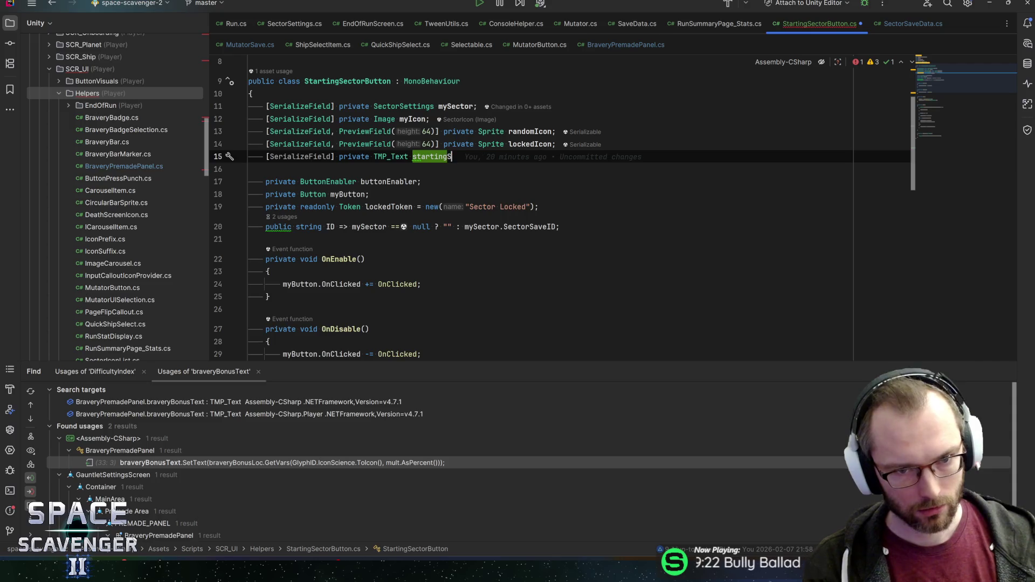
pyautogui.write('ectorText;')
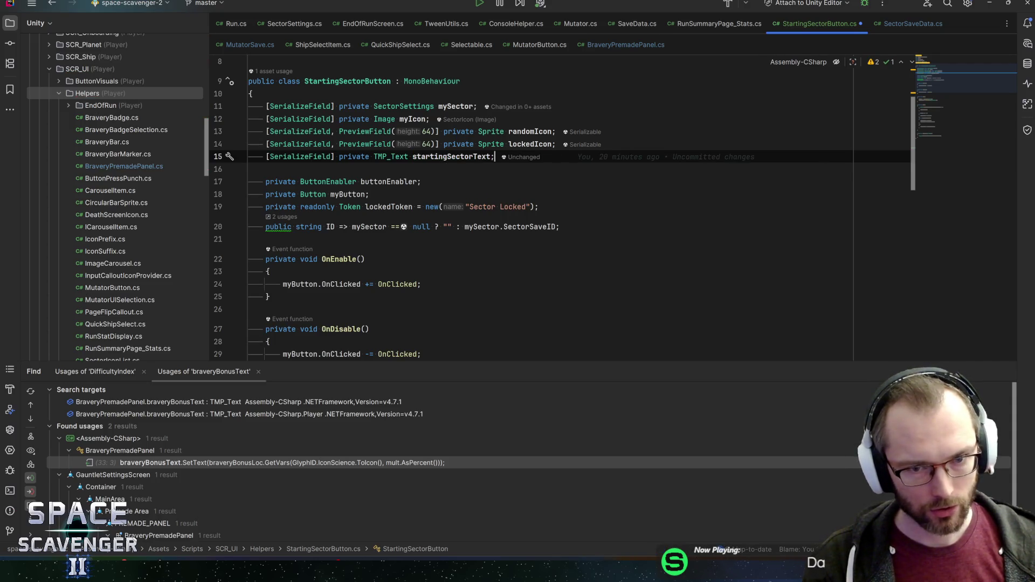
# - Add a serialized private LocalizedString startingSectorLoc field with its import, and save
pyautogui.press('Return')
pyautogui.write('seri')
pyautogui.press('Return')
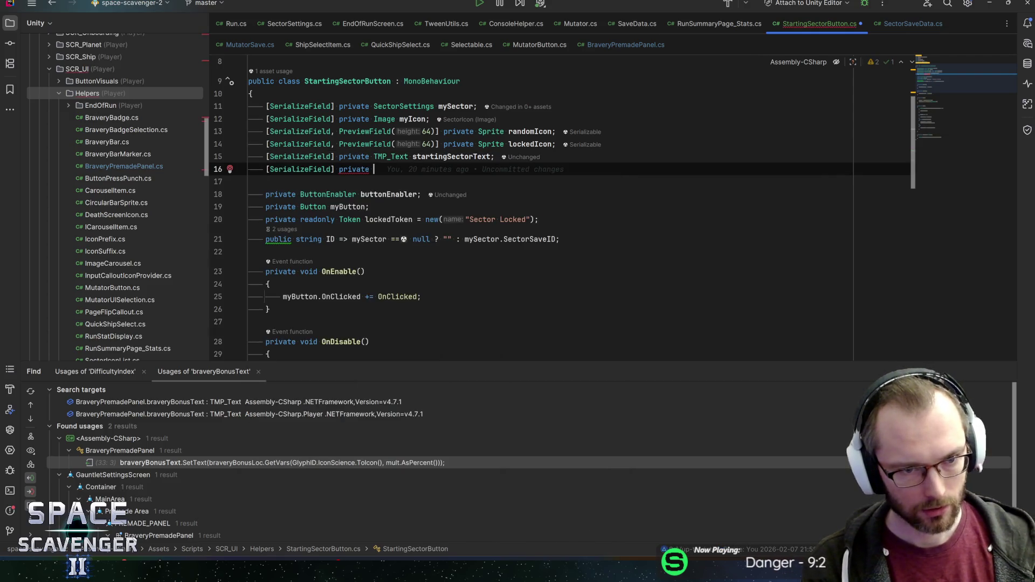
pyautogui.write('private LocalizedString')
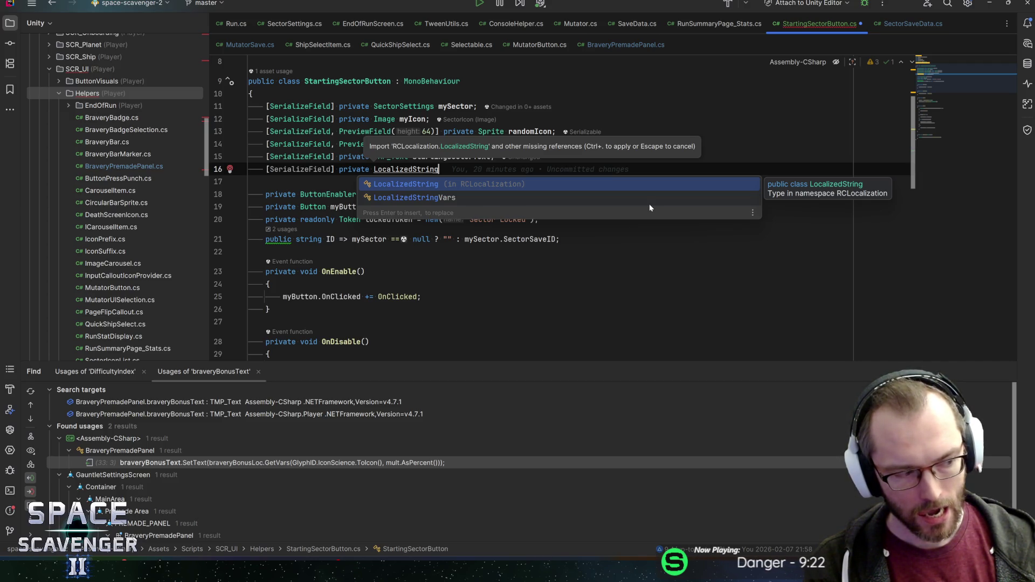
pyautogui.press('Return')
pyautogui.write('startingSectorLo')
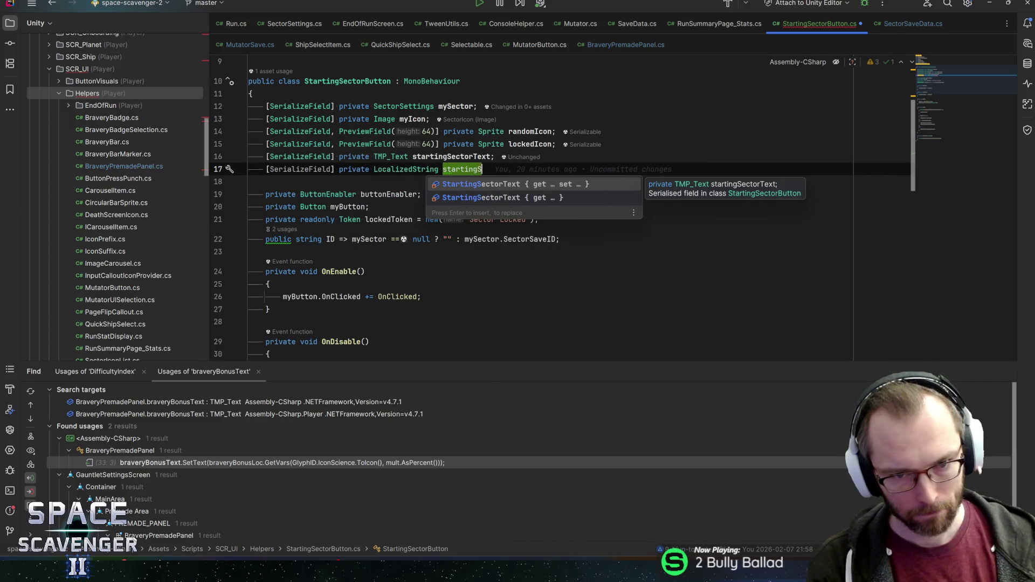
pyautogui.write('c;')
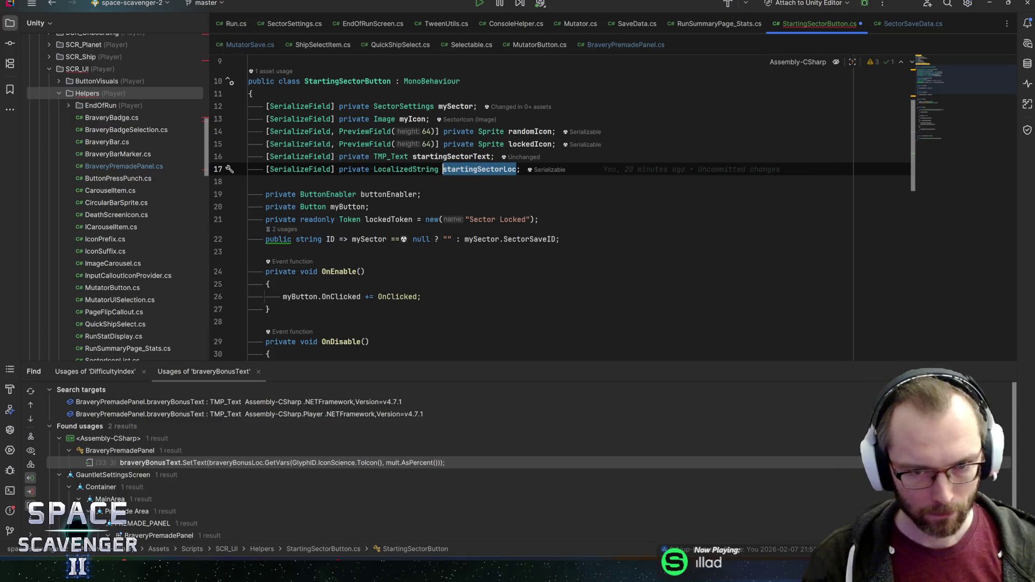
pyautogui.hotkey('ctrl', 's')
pyautogui.doubleClick(479, 169)
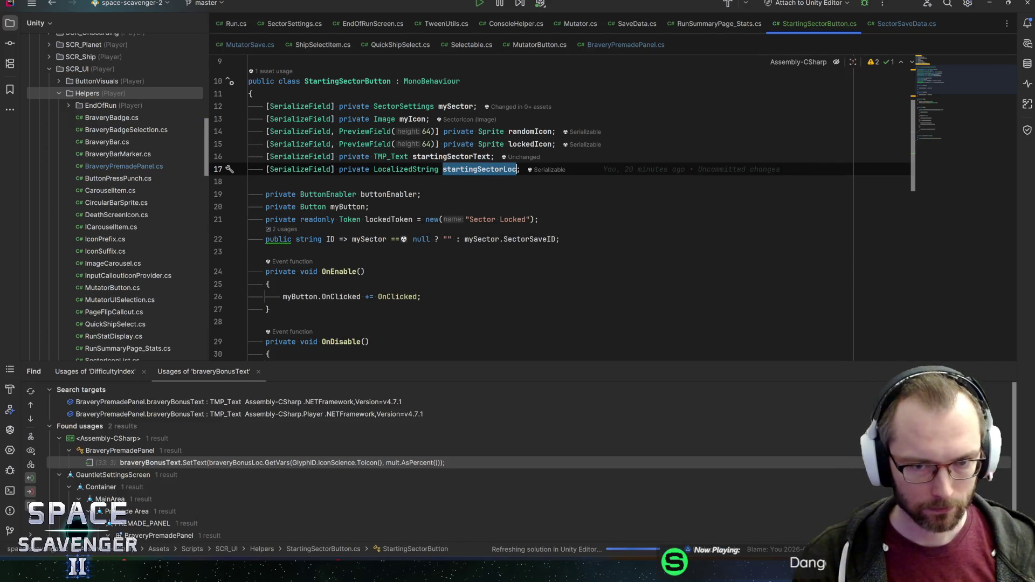
pyautogui.doubleClick(475, 157)
pyautogui.scroll(-8, 475, 165)
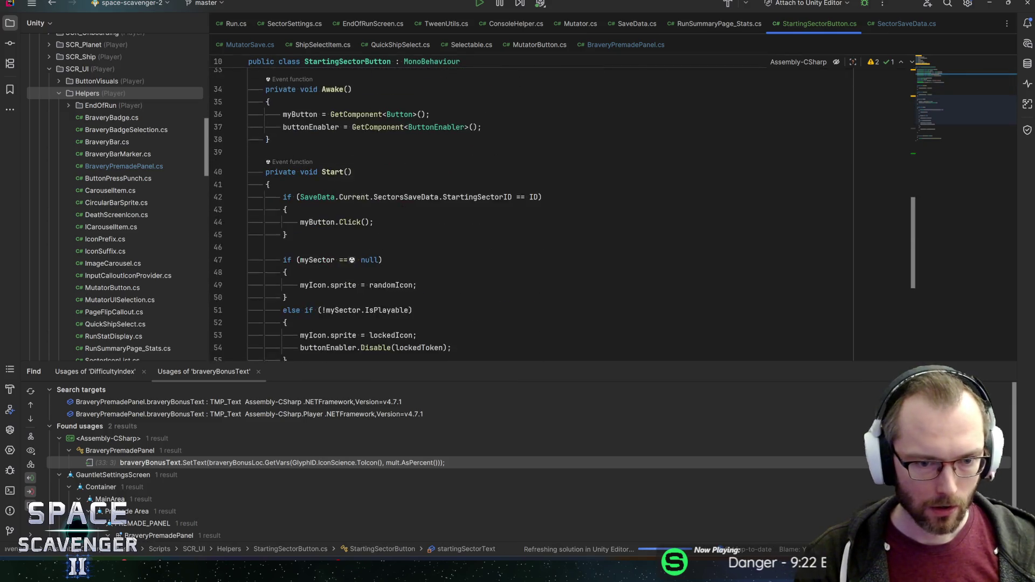
# - Start a startingSectorText.SetText call on a new line after SetStartingSector(ID) in OnClicked
pyautogui.scroll(-6, 615, 214)
pyautogui.click(268, 242)
pyautogui.click(322, 254)
pyautogui.press('End')
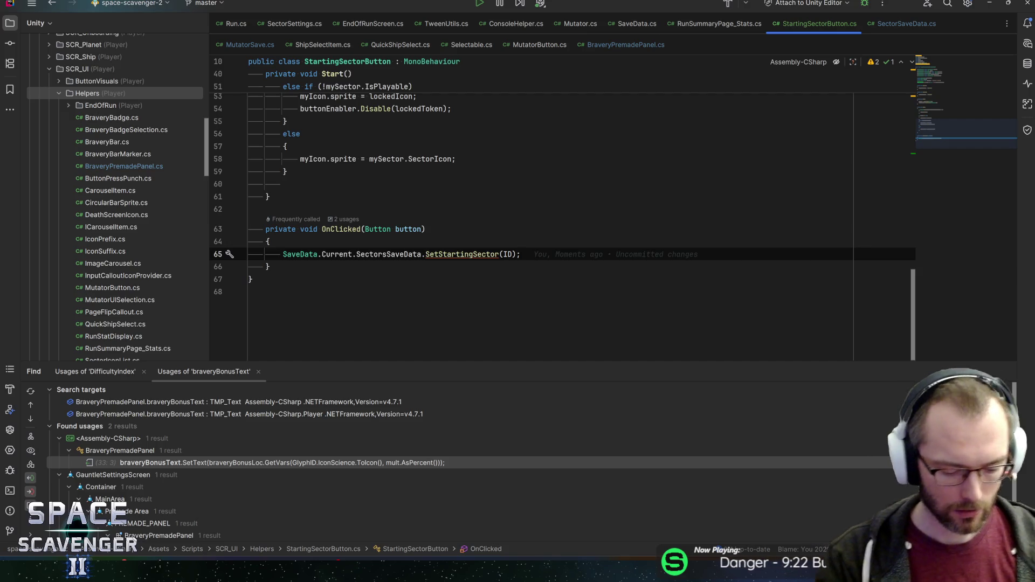
pyautogui.press('Return')
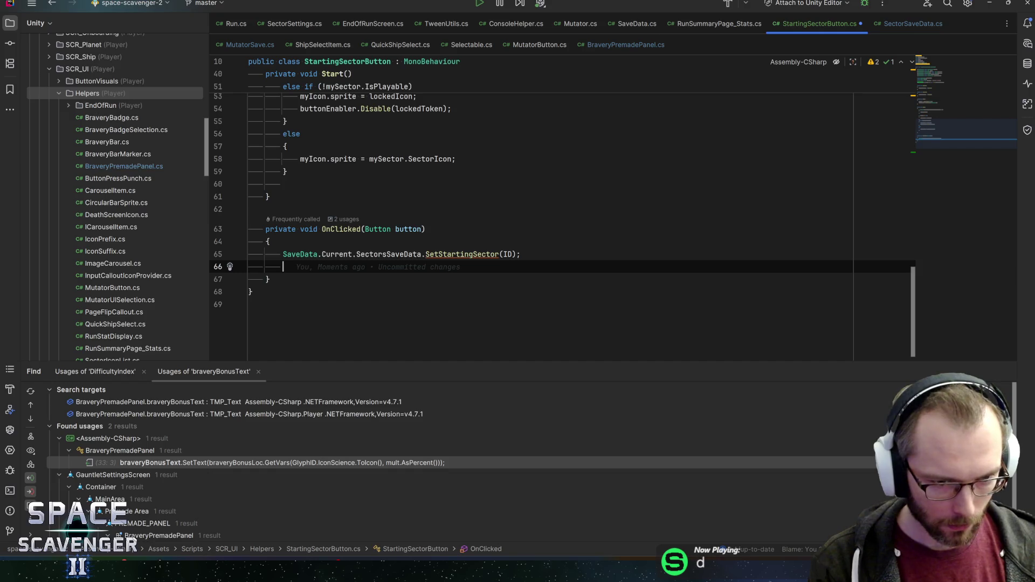
pyautogui.write('startingSectorLoc')
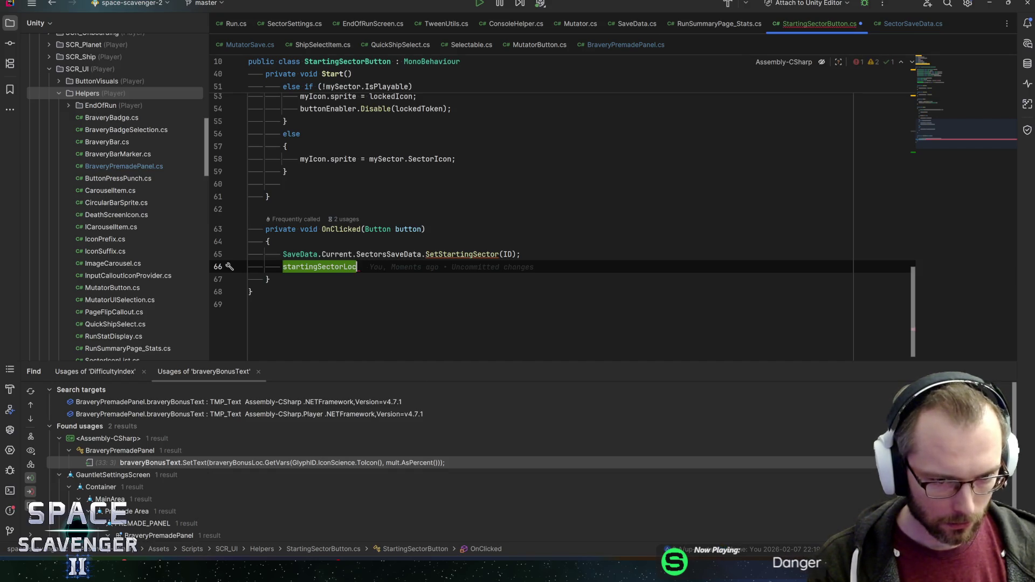
pyautogui.press('BackSpace')
pyautogui.press('BackSpace')
pyautogui.write('T')
pyautogui.press('Return')
pyautogui.write('.Sett')
pyautogui.press('Return')
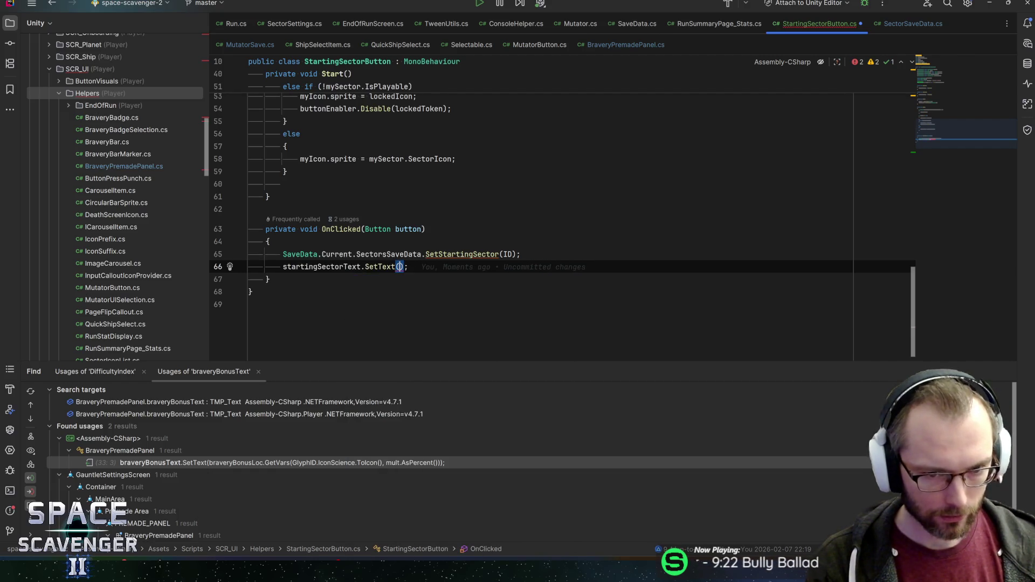
# - Pass startingSectorLoc.Get + "\n" + mySector.SectorKeyword.Get() as the SetText argument
pyautogui.write('startingSectorLoc.Get')
pyautogui.write(' + "')
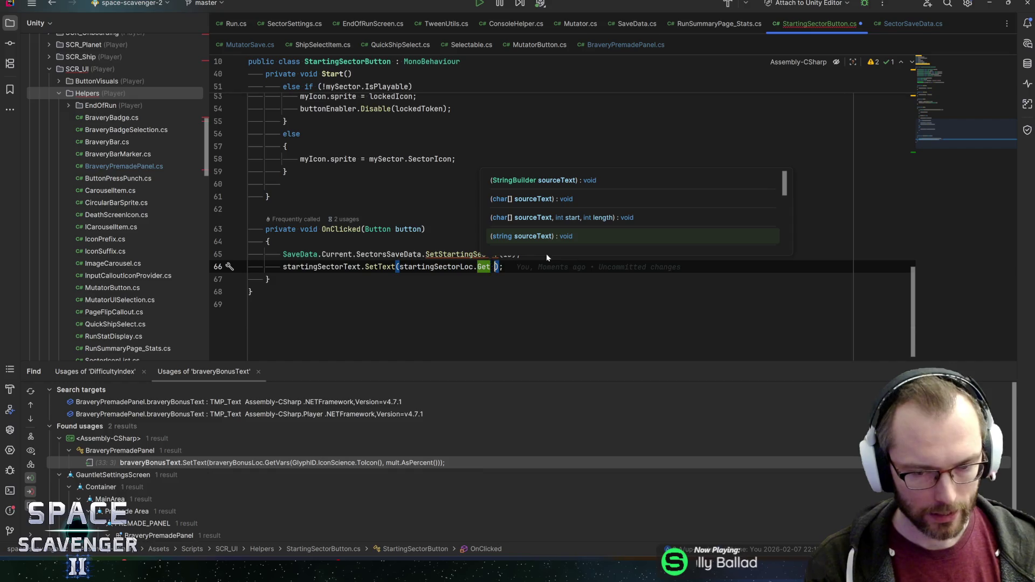
pyautogui.write('\\n')
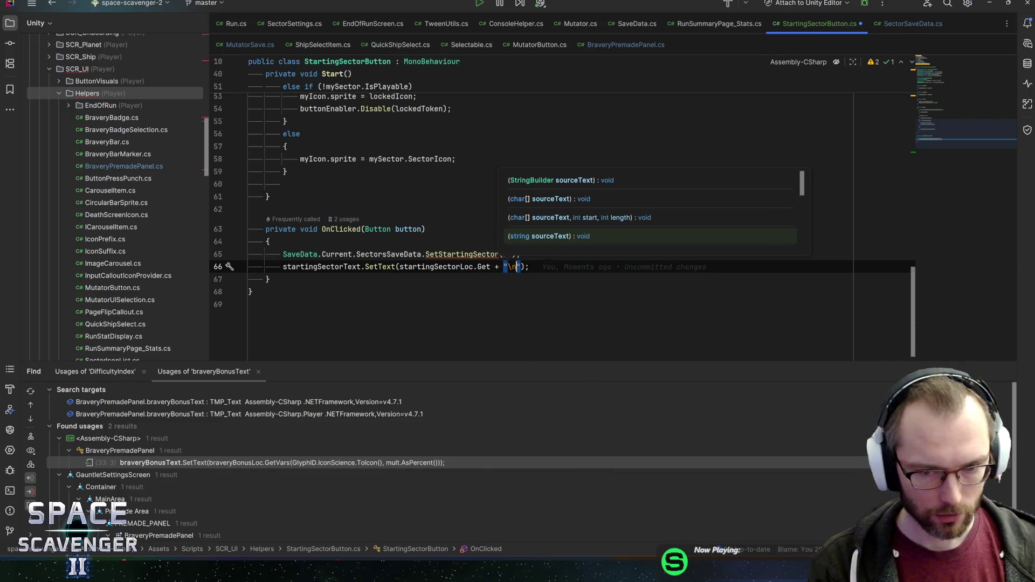
pyautogui.write('" + mySector.')
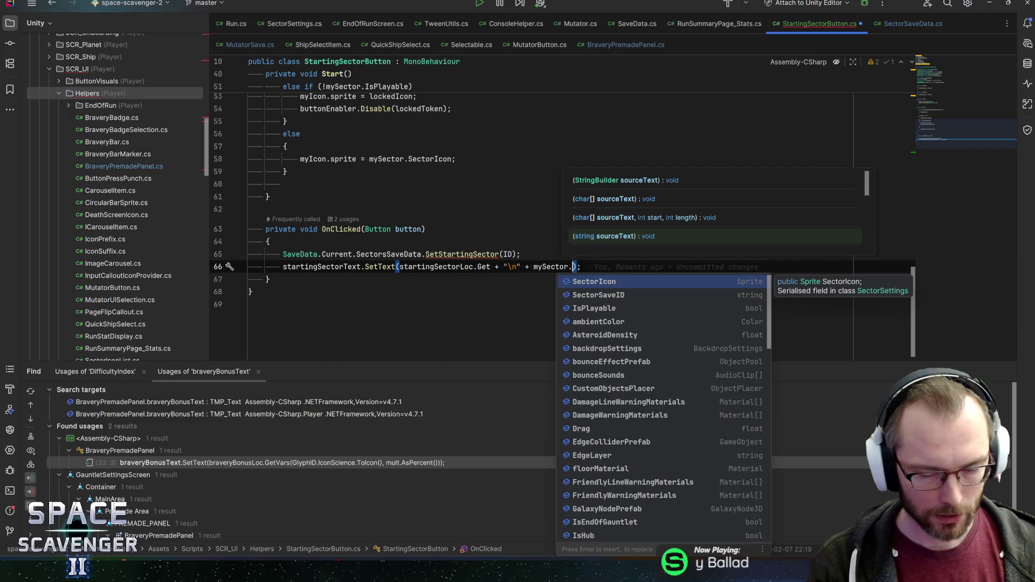
pyautogui.write('nam')
pyautogui.press('Down')
pyautogui.press('Return')
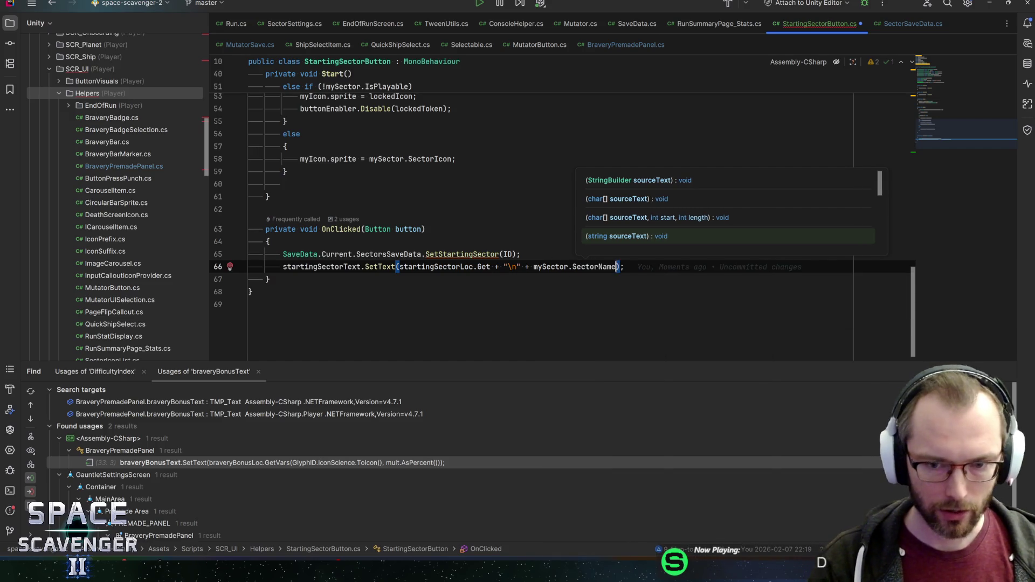
pyautogui.hotkey('ctrl', 'shift', 'Left')
pyautogui.write('key')
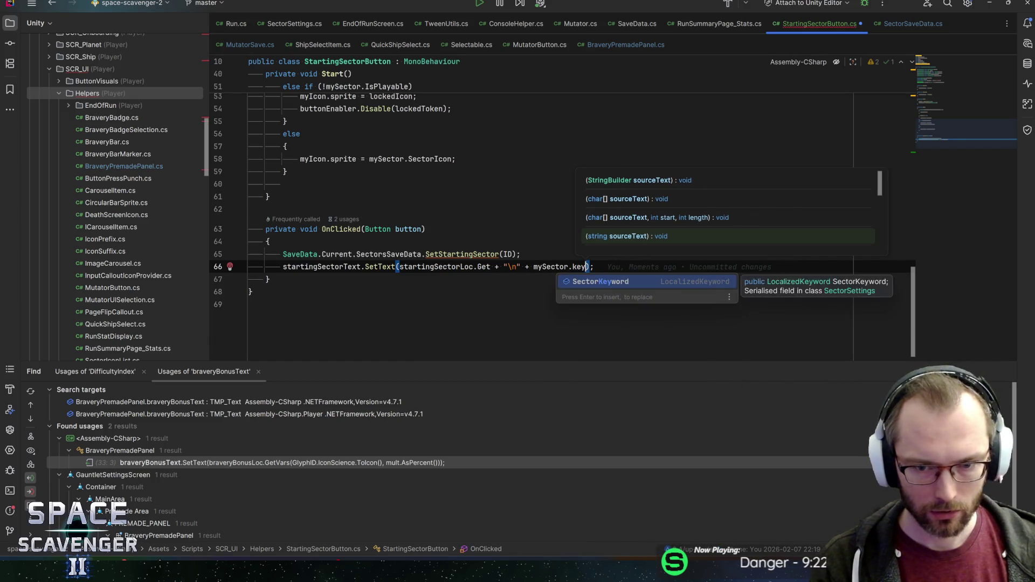
pyautogui.press('Return')
pyautogui.write('.Get')
pyautogui.press('Return')
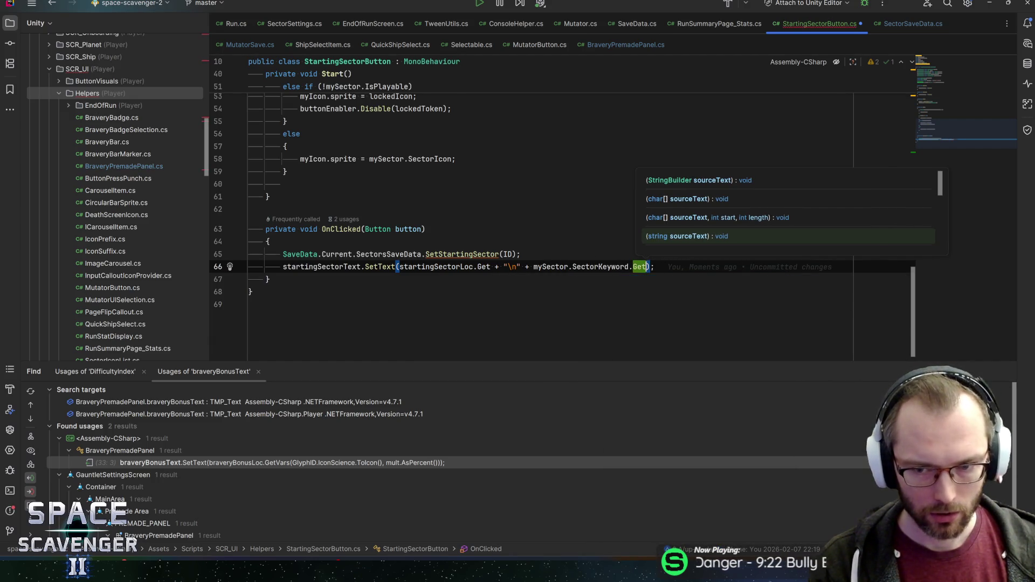
pyautogui.write('(')
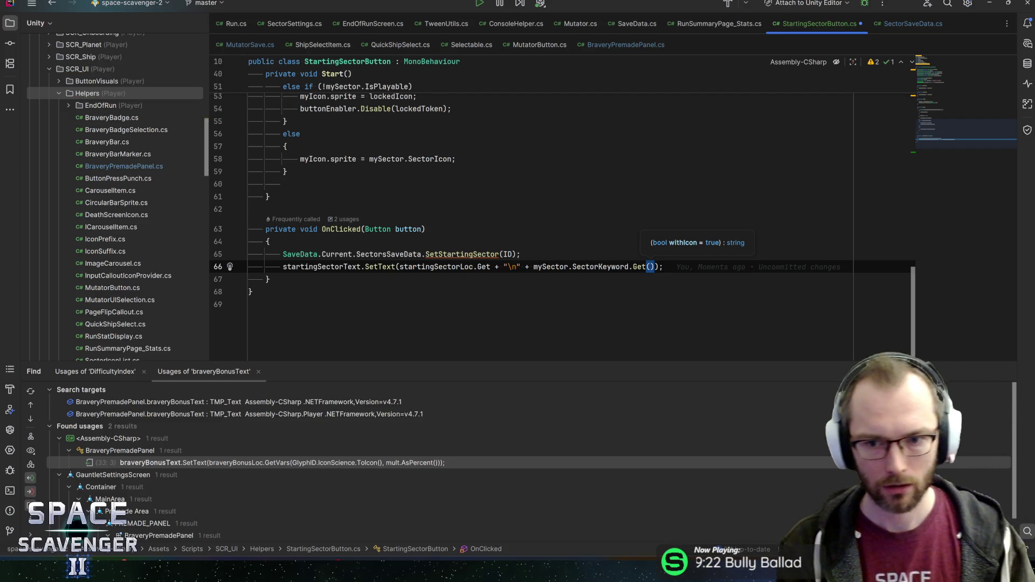
pyautogui.press('Escape')
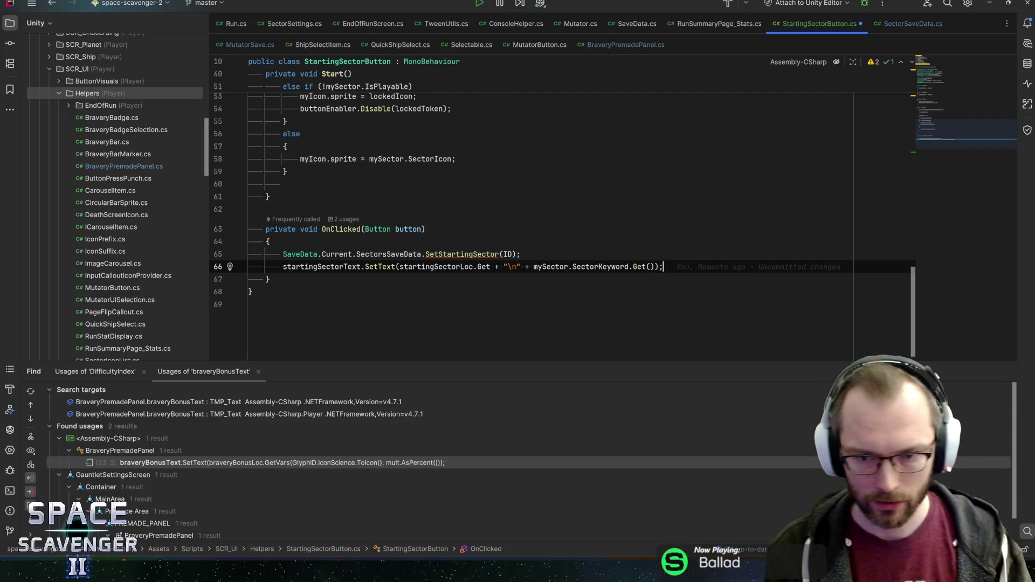
# - Wrap the SetText call in an if (mySector != null) block
pyautogui.press('Home')
pyautogui.press('Return')
pyautogui.press('Up')
pyautogui.write('if (')
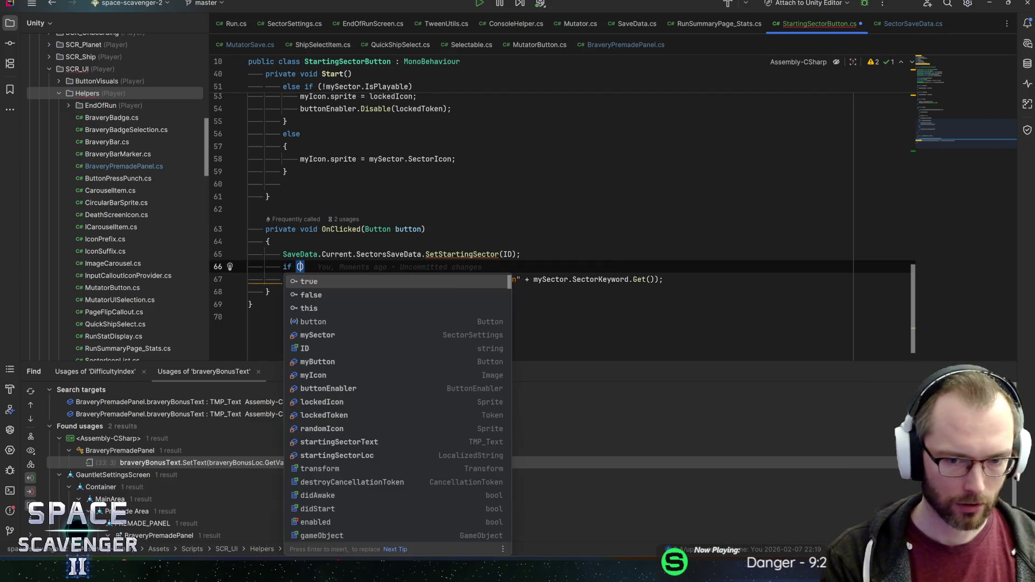
pyautogui.write('mySector != nul')
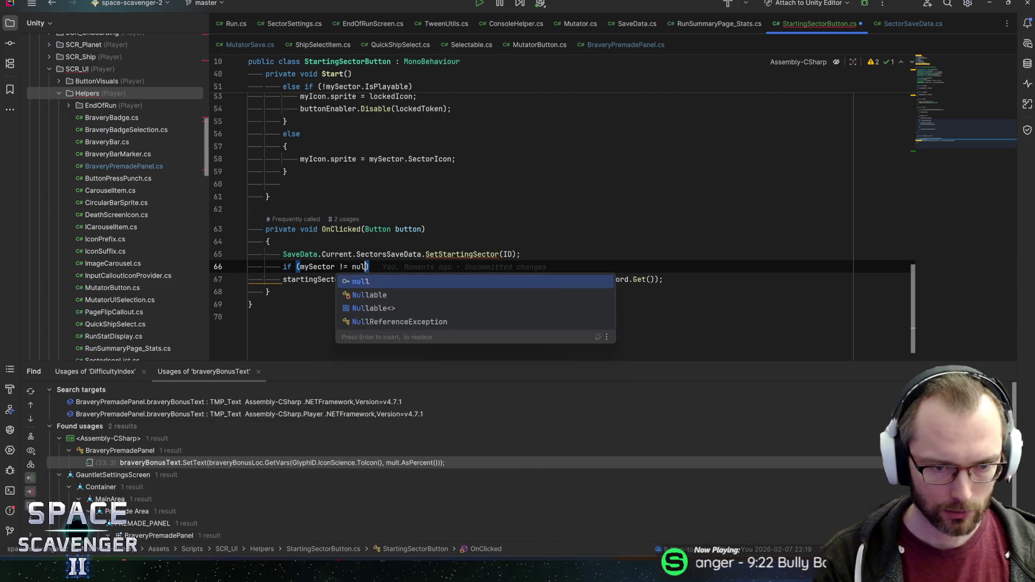
pyautogui.write('l')
pyautogui.press('End')
pyautogui.press('Return')
pyautogui.write('{')
pyautogui.press('Return')
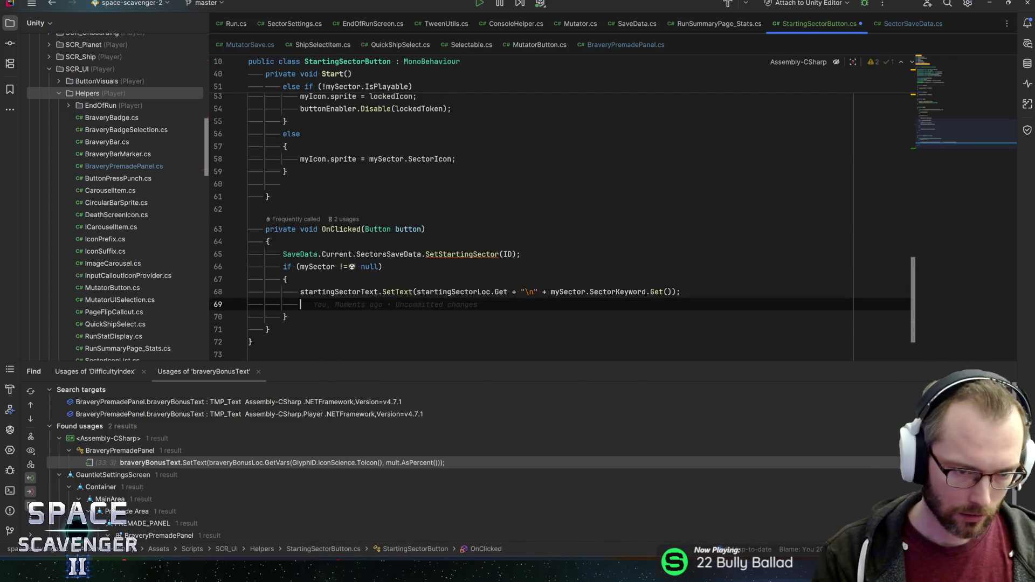
pyautogui.press('BackSpace')
# - Add an else block holding a copy of the SetText statement
pyautogui.press('Down')
pyautogui.press('Return')
pyautogui.write('else')
pyautogui.press('Return')
pyautogui.press('Up')
pyautogui.press('Up')
pyautogui.press('Up')
pyautogui.press('Home')
pyautogui.hotkey('shift', 'End')
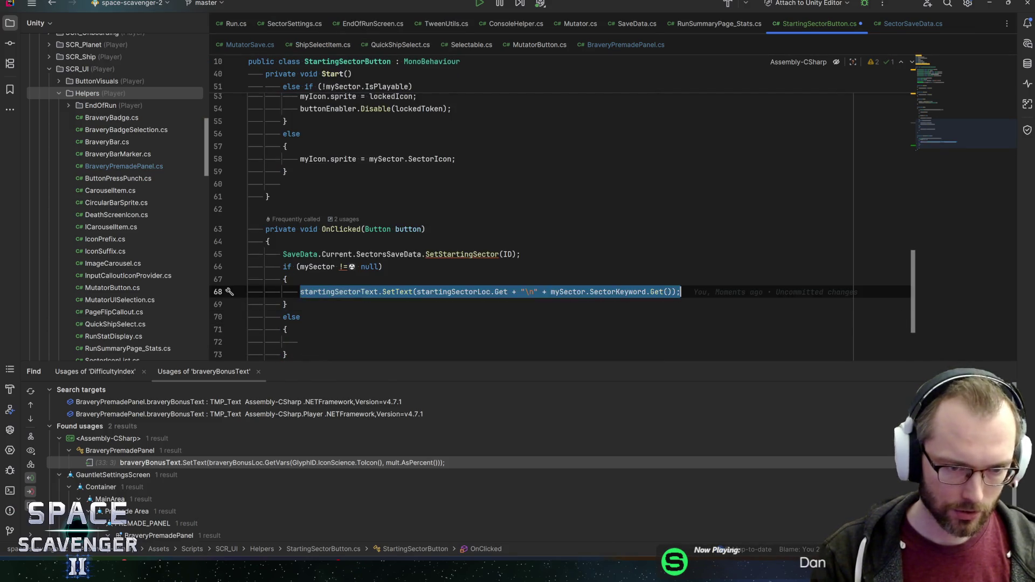
pyautogui.press('Left')
pyautogui.hotkey('ctrl', 'w')
pyautogui.hotkey('ctrl', 'w')
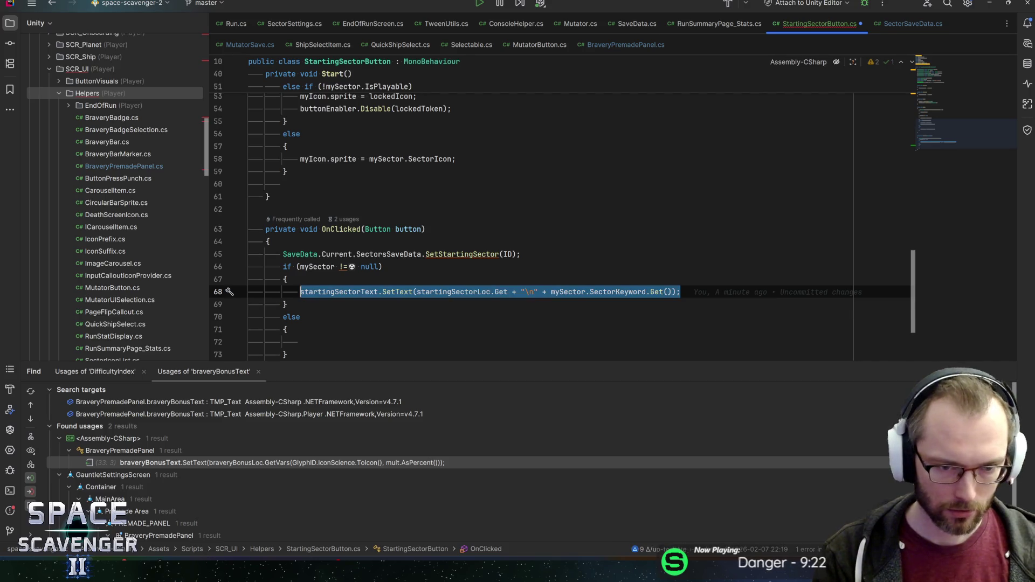
pyautogui.hotkey('ctrl', 'c')
pyautogui.press('Down')
pyautogui.press('Down')
pyautogui.press('Down')
pyautogui.hotkey('ctrl', 'v')
# - In the else copy, replace mySector.SectorKeyword.Get() with randomLoc.Get()
pyautogui.click(515, 342)
pyautogui.doubleClick(568, 341)
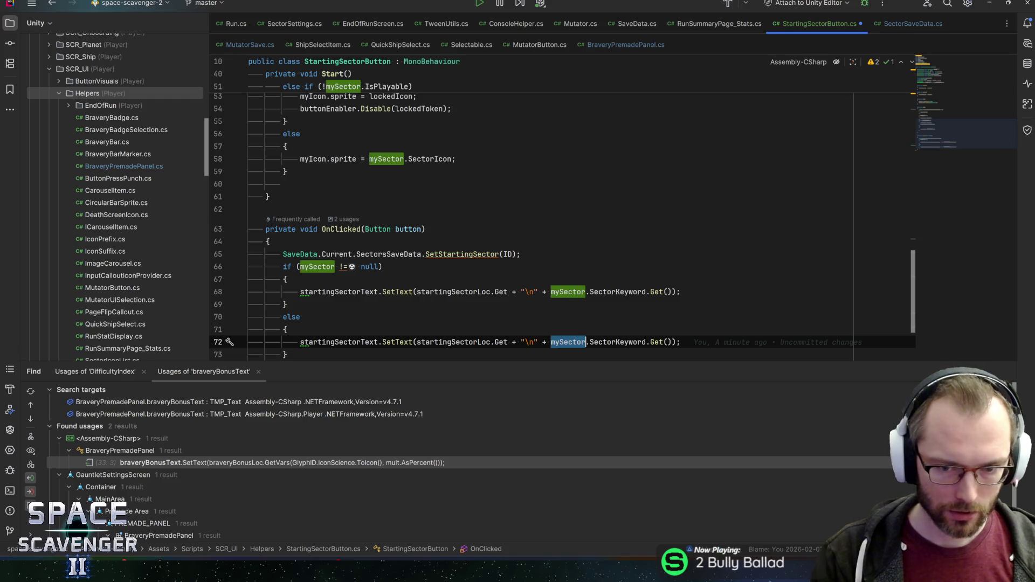
pyautogui.hotkey('ctrl', 'w')
pyautogui.hotkey('ctrl', 'w')
pyautogui.hotkey('ctrl', 'w')
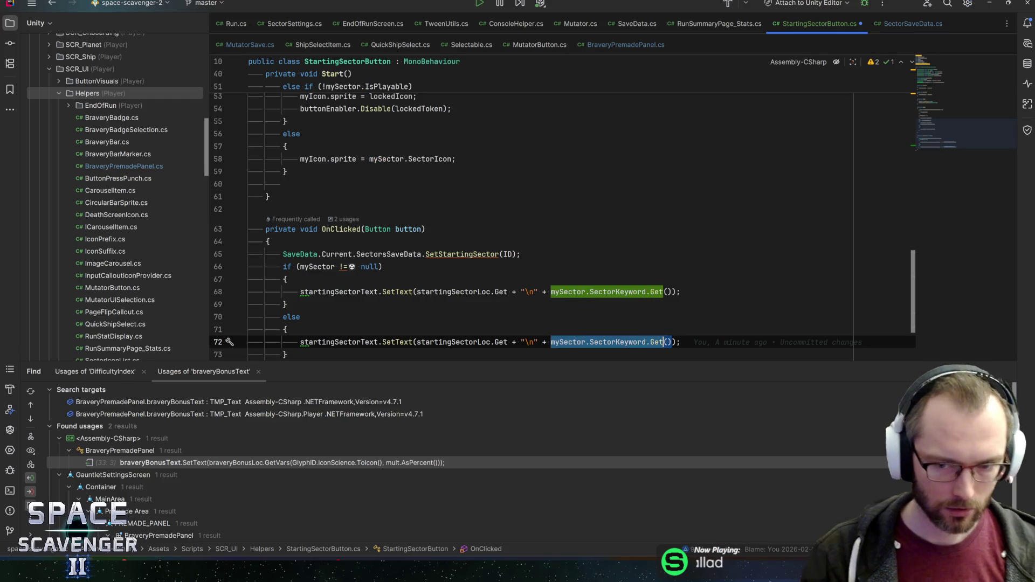
pyautogui.write('randomKeywor')
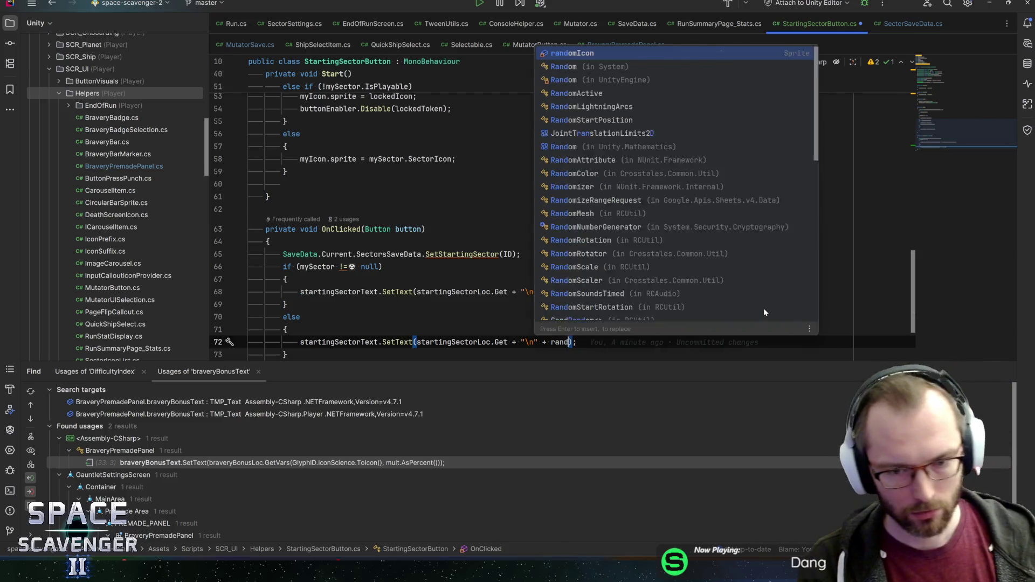
pyautogui.write('d.Get()')
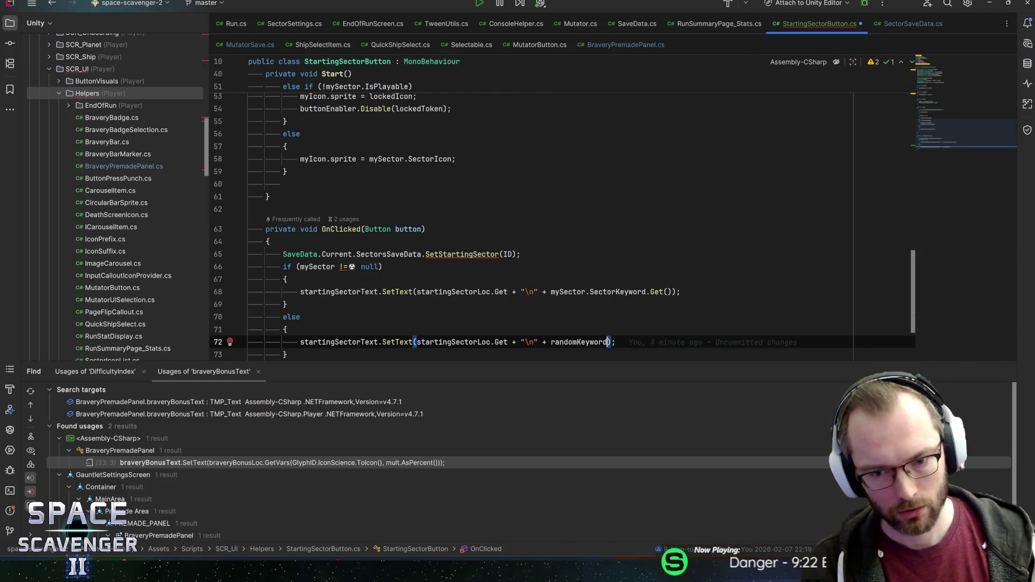
pyautogui.press('End')
pyautogui.hotkey('ctrl', 'Left')
pyautogui.hotkey('ctrl', 'Left')
pyautogui.hotkey('ctrl', 'Left')
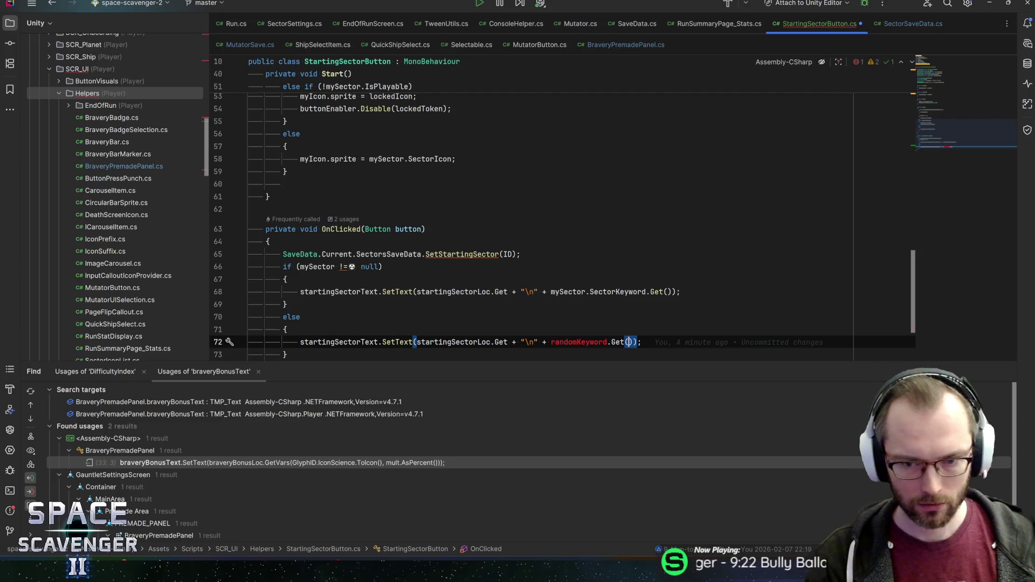
pyautogui.hotkey('ctrl', 'shift', 'Left')
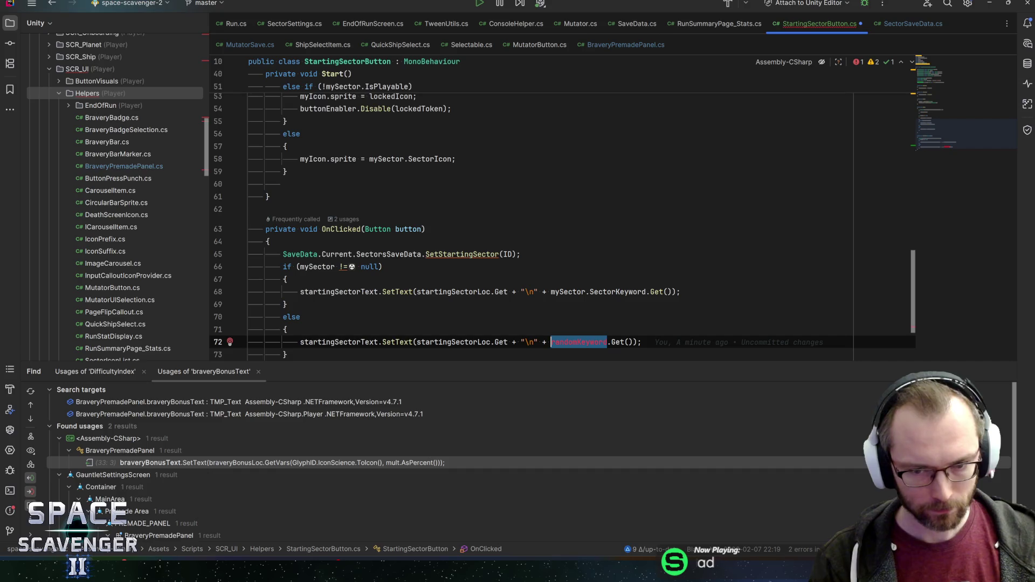
pyautogui.write('random')
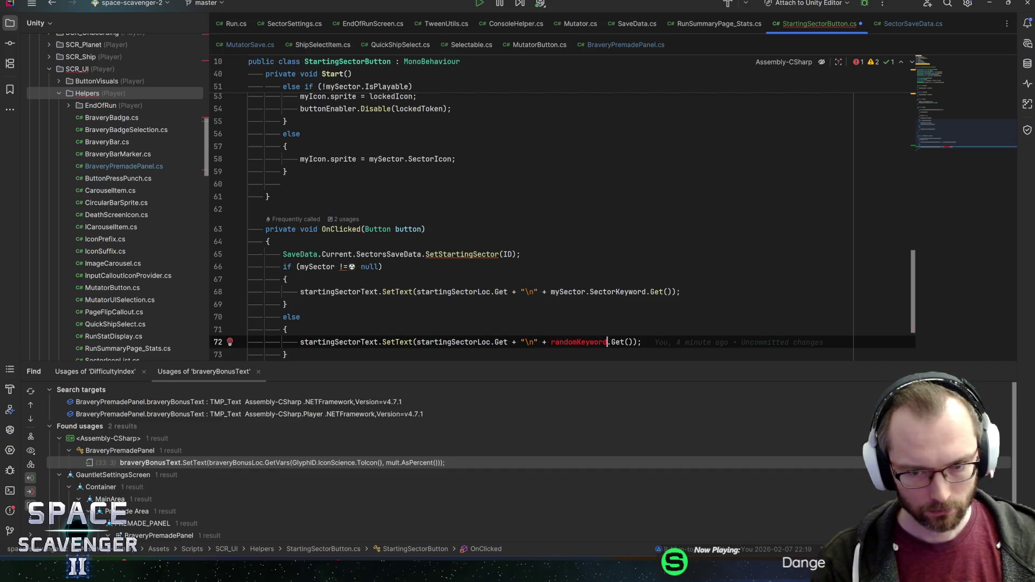
pyautogui.write('Loc')
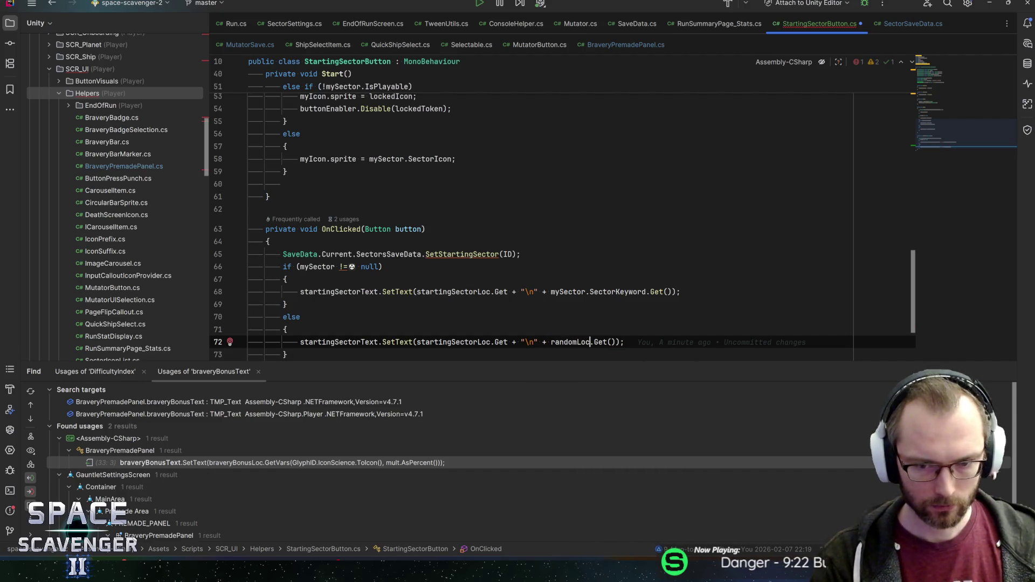
# - Begin appending a GlyphID.rand random glyph to the fallback text line, then switch to Unity
pyautogui.hotkey('ctrl', 'Left')
pyautogui.hotkey('ctrl', 'space')
pyautogui.write('Glyphid')
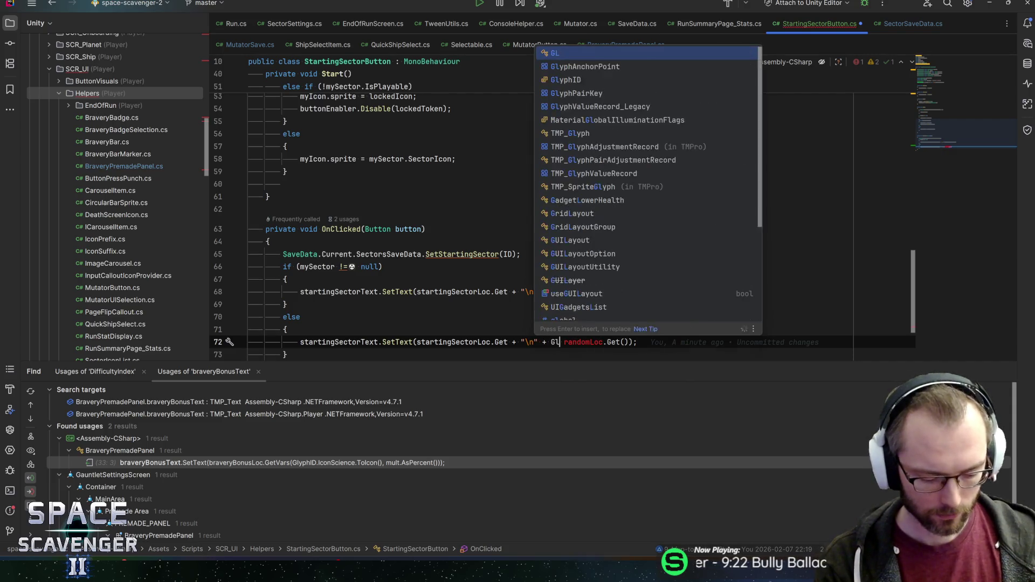
pyautogui.write('.')
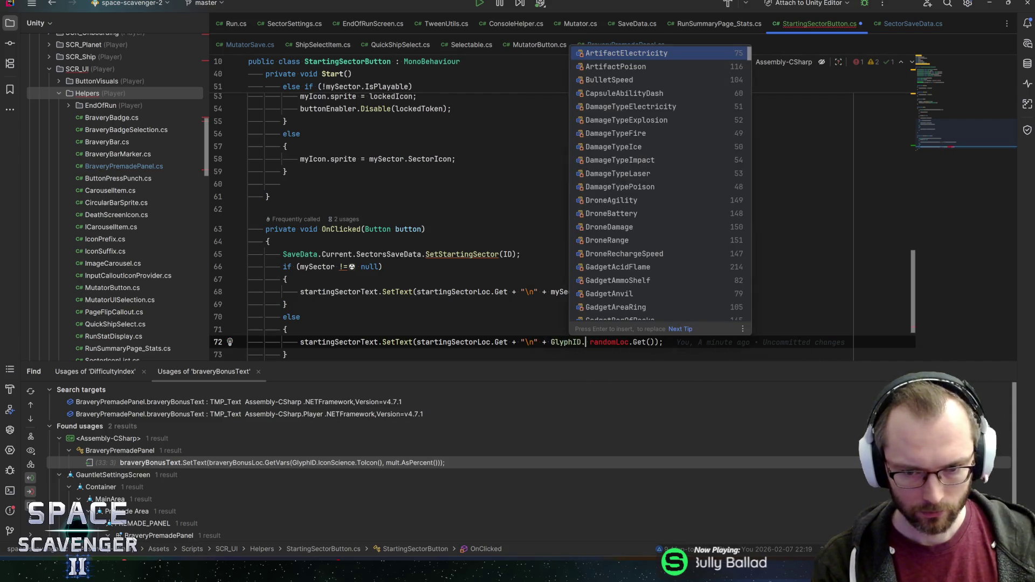
pyautogui.write('lock')
pyautogui.press('BackSpace')
pyautogui.press('BackSpace')
pyautogui.press('BackSpace')
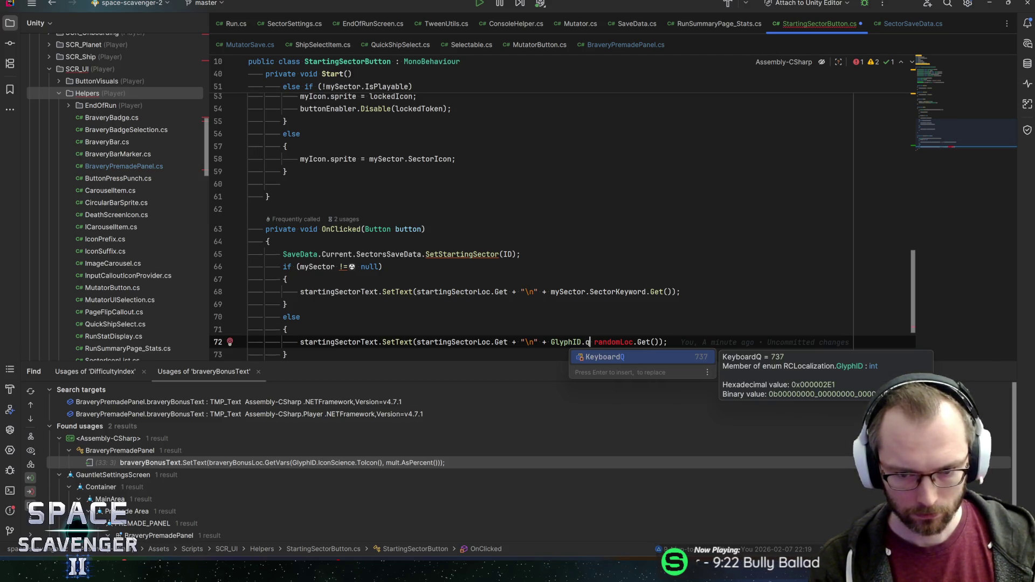
pyautogui.write('icon')
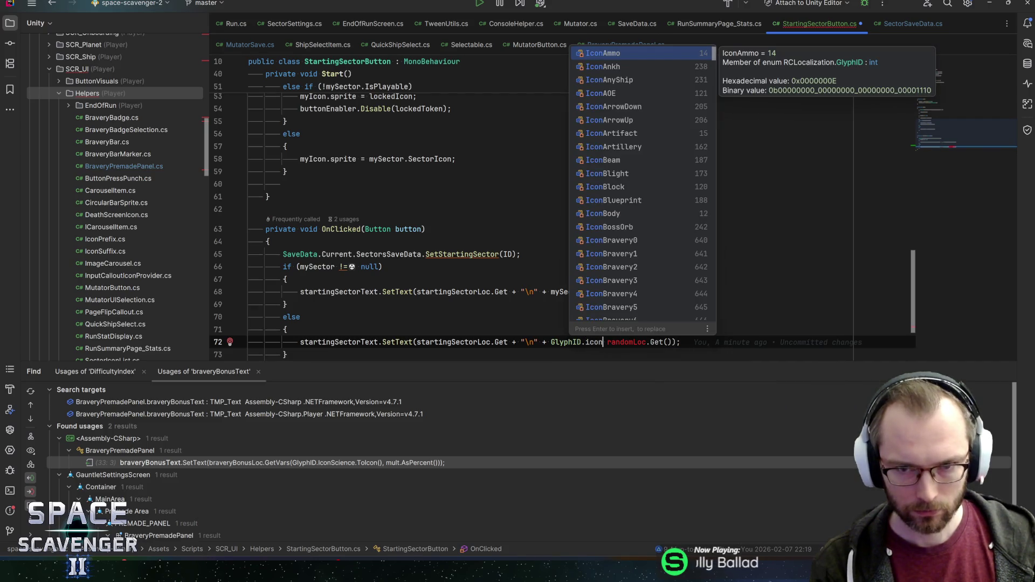
pyautogui.write('ran')
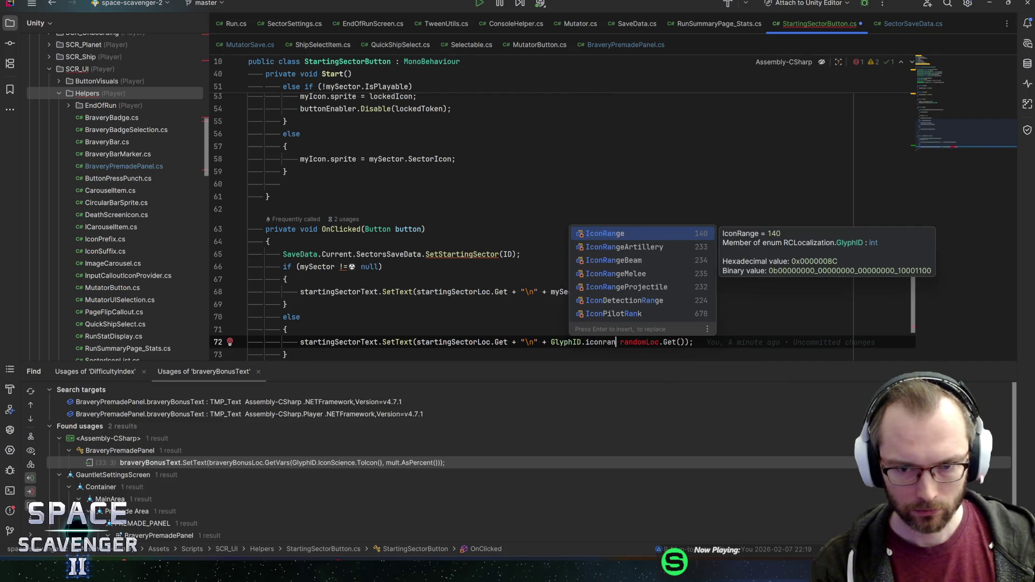
pyautogui.press('BackSpace')
pyautogui.press('BackSpace')
pyautogui.press('BackSpace')
pyautogui.write('rand')
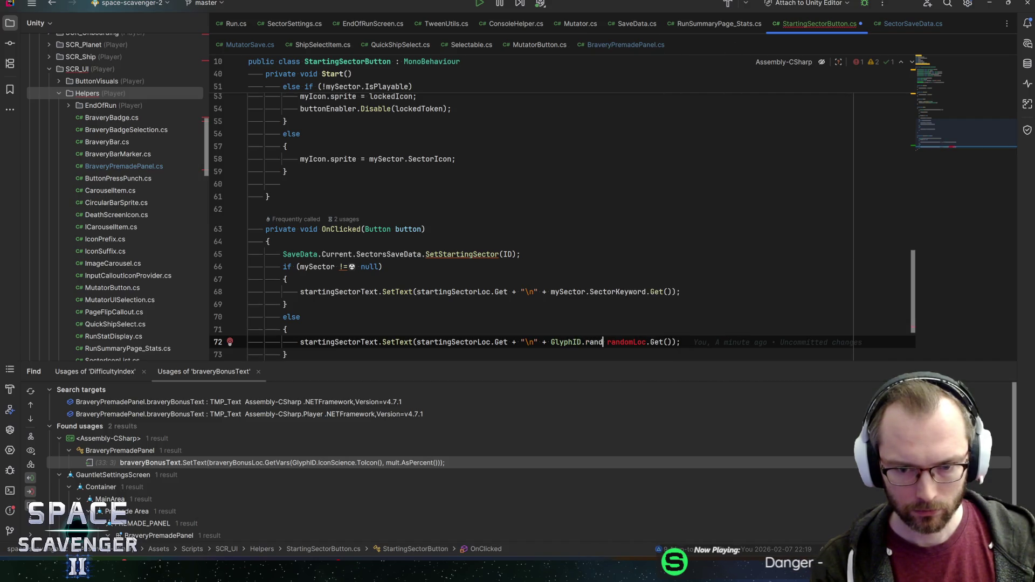
pyautogui.hotkey('alt', 'Tab')
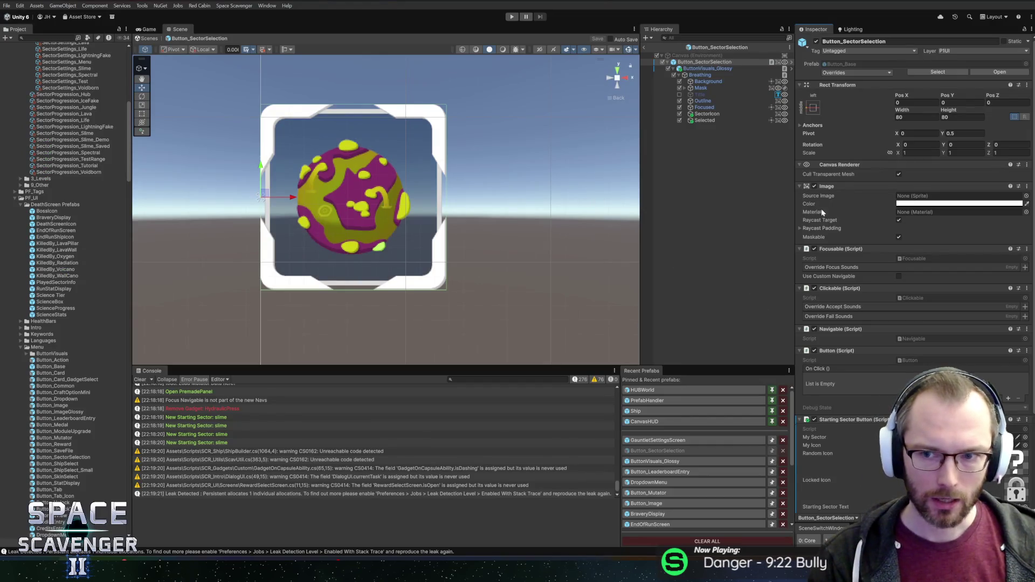
# - Check the Random Icon sprite, then browse Figma's Scavenger 2 Icons GlyphIcons sheet for a random icon
pyautogui.click(1018, 468)
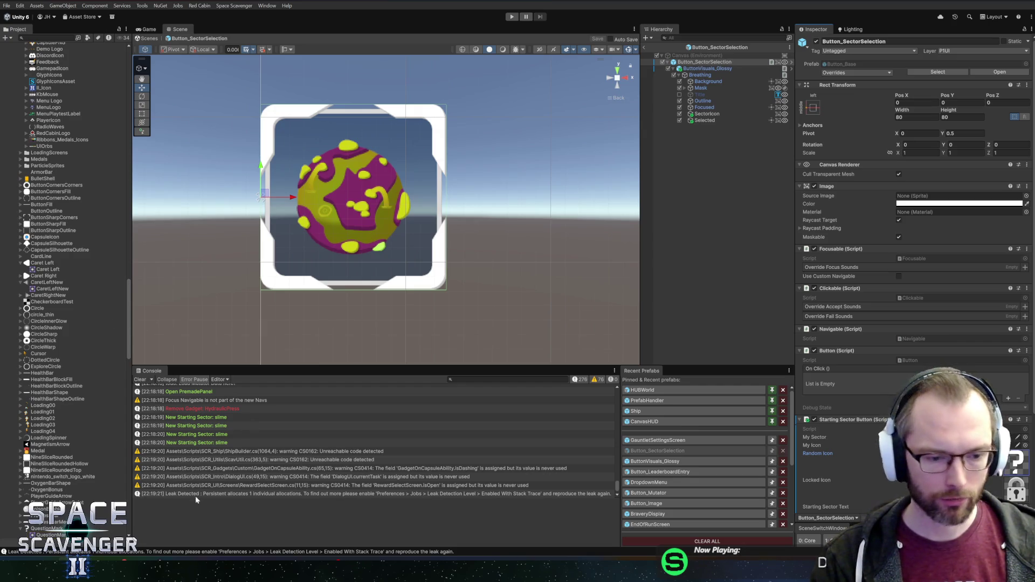
pyautogui.hotkey('alt', 'Tab')
pyautogui.hotkey('ctrl', 'shift', 'Tab')
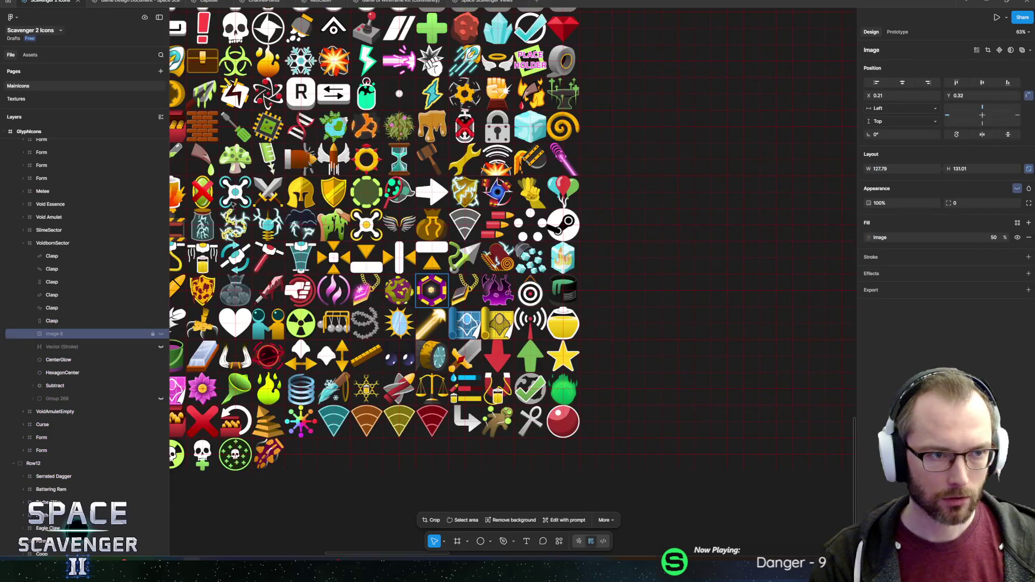
pyautogui.keyDown('ctrl'); pyautogui.scroll(5, 323, 206); pyautogui.keyUp('ctrl')
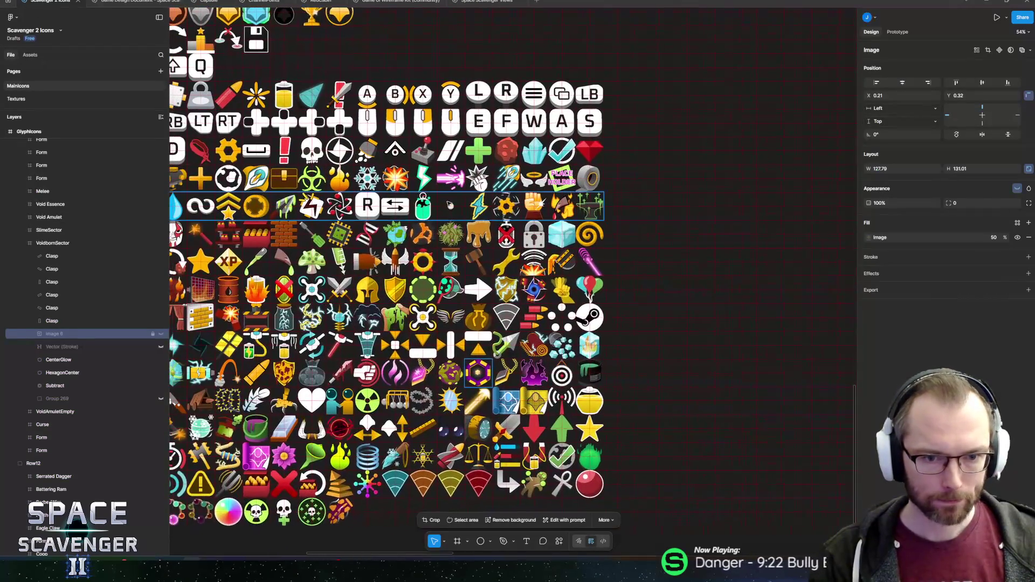
pyautogui.moveTo(368, 206); pyautogui.dragTo(417, 199)
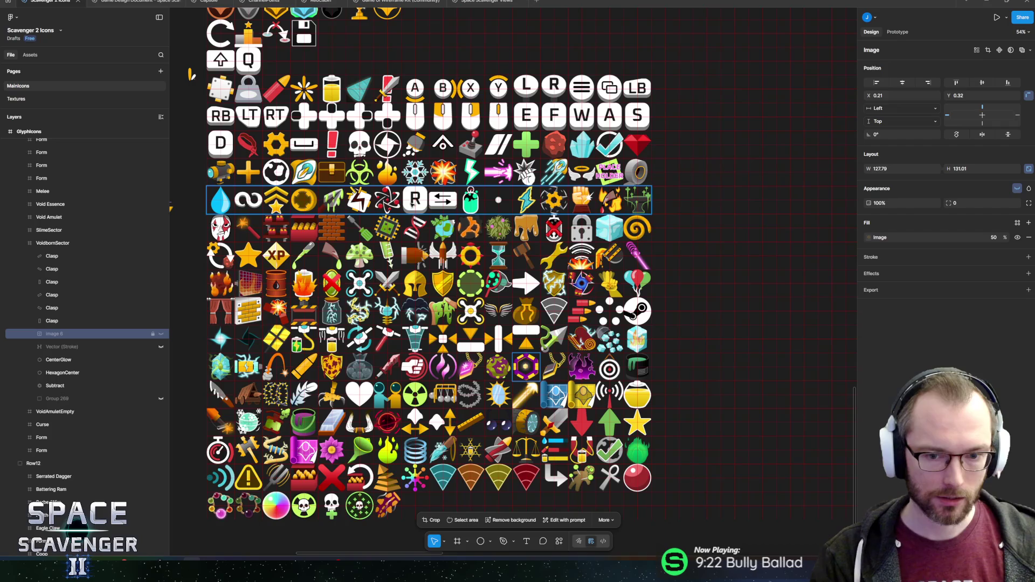
pyautogui.scroll(-2, 413, 202)
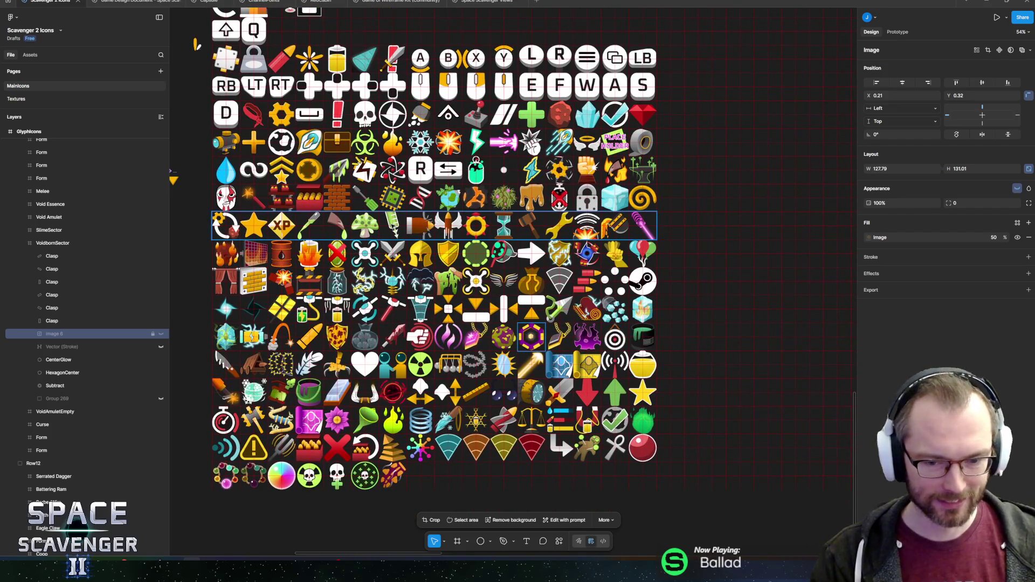
pyautogui.hotkey('alt', 'Tab')
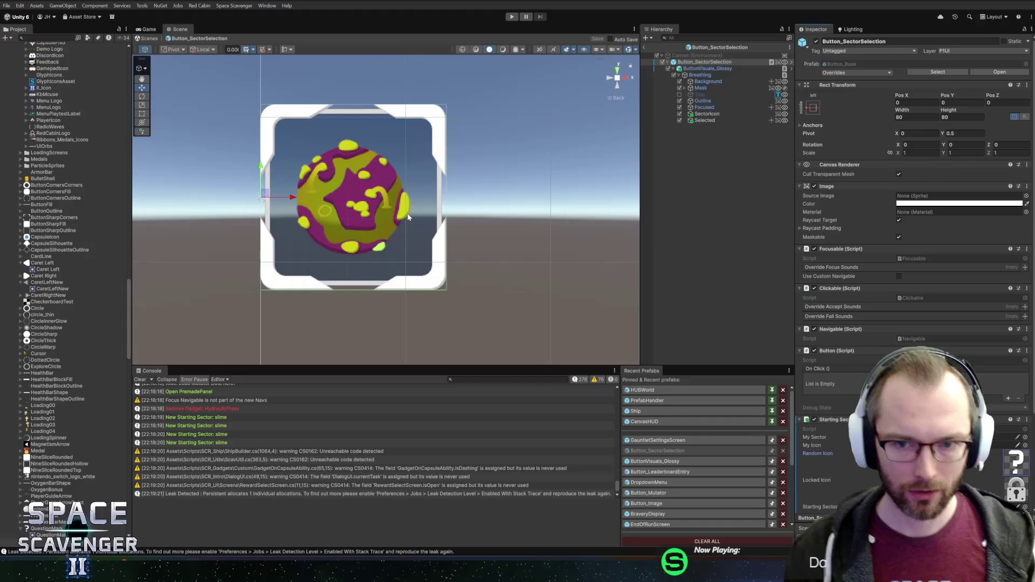
pyautogui.hotkey('alt', 'Tab')
pyautogui.hotkey('alt', 'Tab')
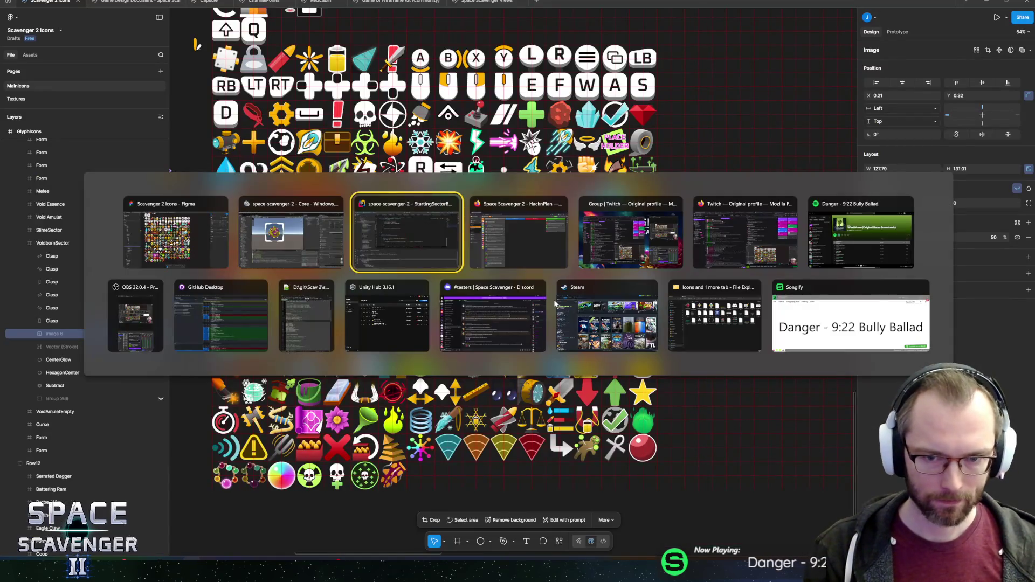
pyautogui.hotkey('alt', 'Tab')
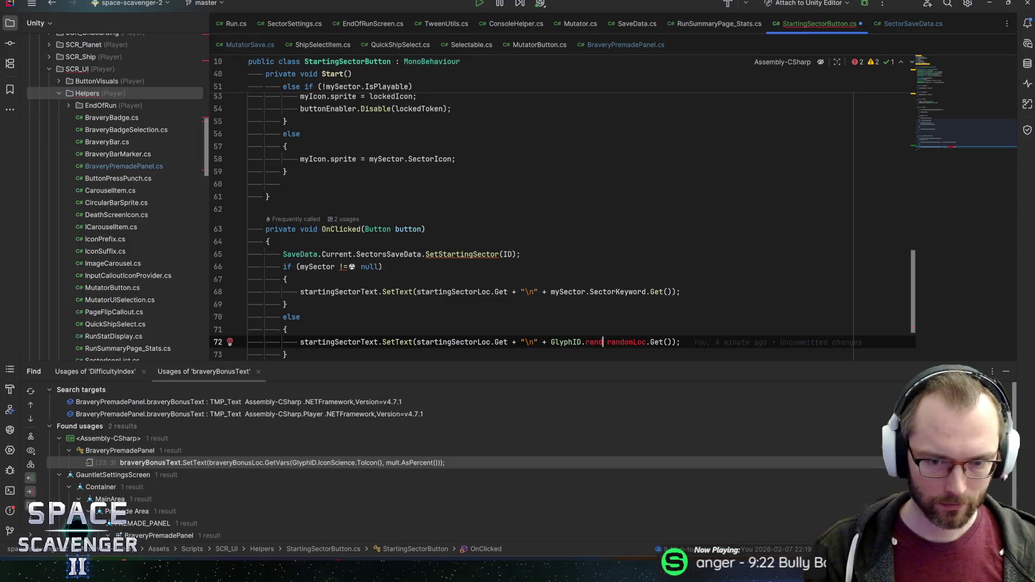
# - Replace the unfinished GlyphID reference so the fallback string reads "\n? "
pyautogui.hotkey('ctrl', 'shift', 'Left')
pyautogui.hotkey('ctrl', 'shift', 'Left')
pyautogui.hotkey('ctrl', 'shift', 'Left')
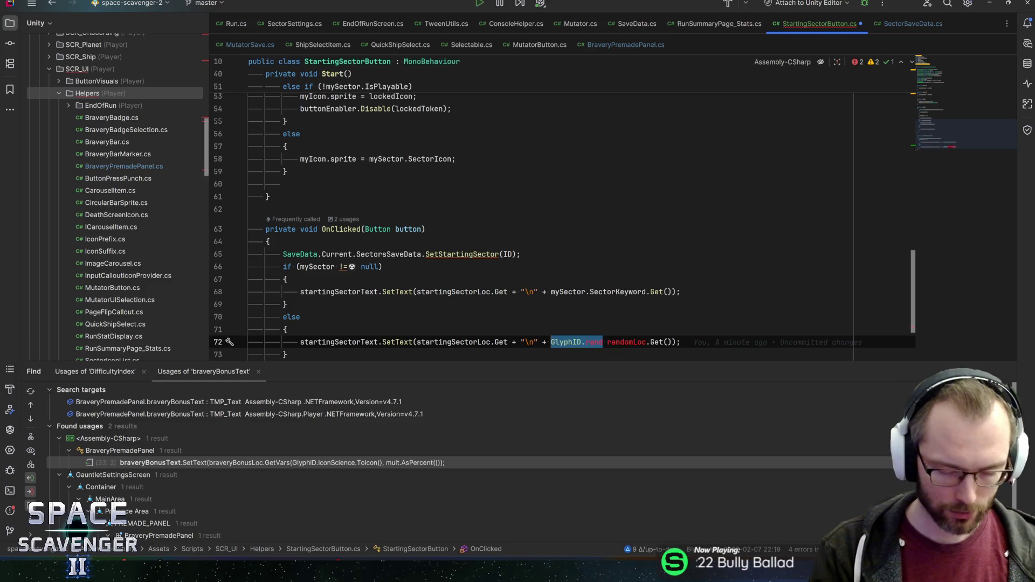
pyautogui.click(535, 341)
pyautogui.write('?')
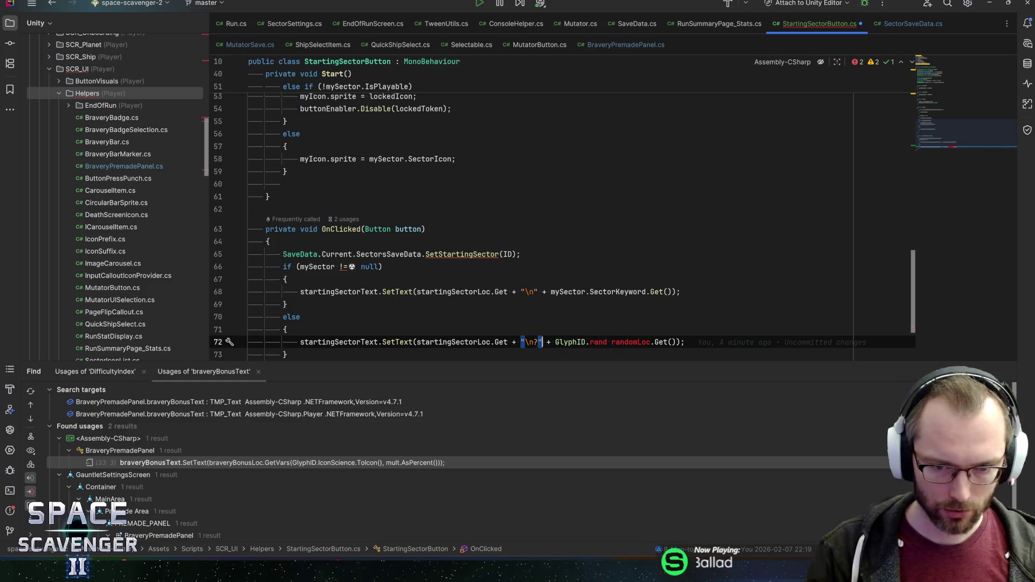
pyautogui.hotkey('ctrl', 'Right')
pyautogui.hotkey('ctrl', 'Right')
pyautogui.hotkey('ctrl', 'shift', 'Right')
pyautogui.hotkey('ctrl', 'shift', 'Right')
pyautogui.hotkey('ctrl', 'shift', 'Right')
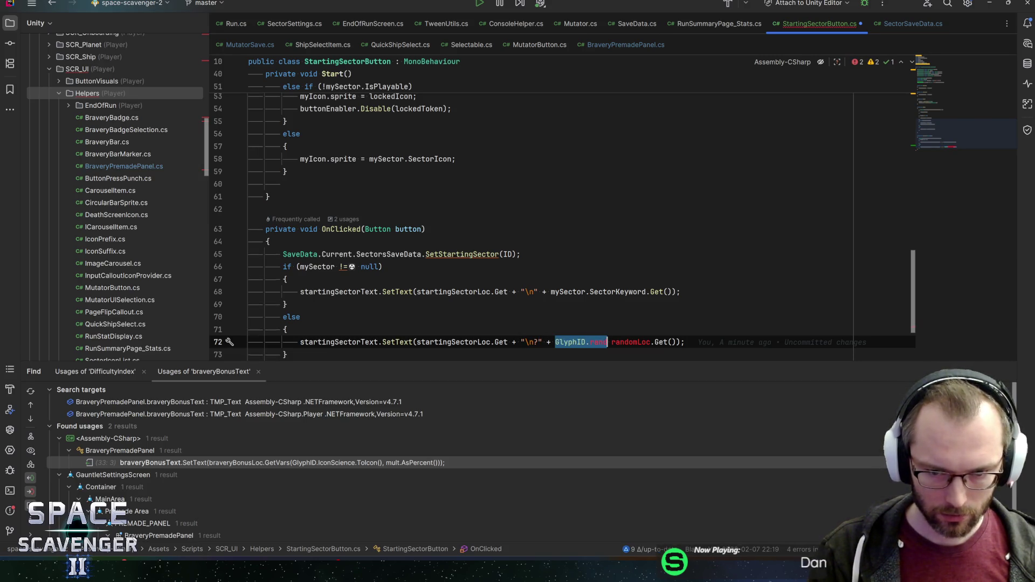
pyautogui.press('BackSpace')
pyautogui.click(539, 342)
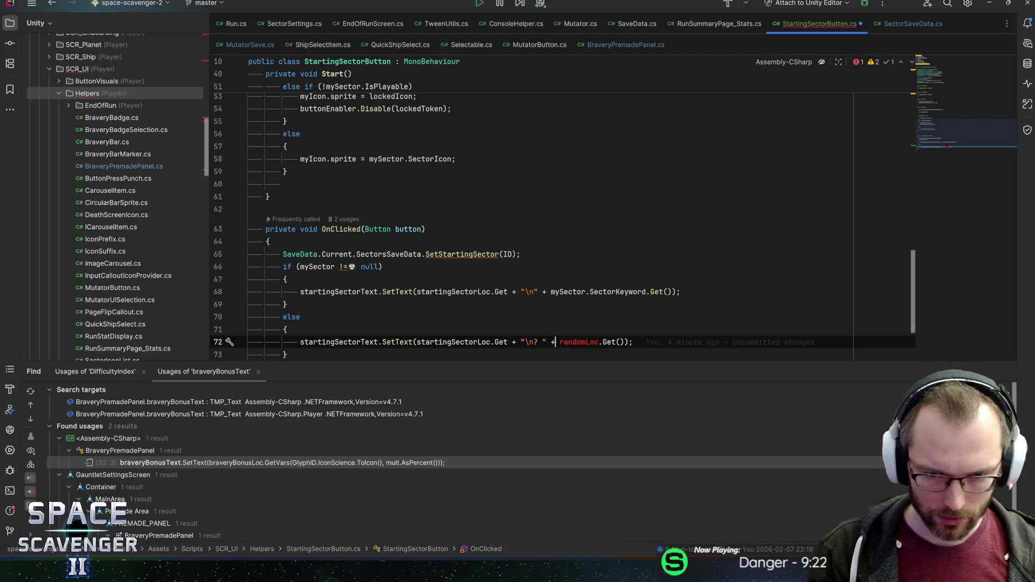
# - Declare [SerializeField] private LocalizedString randomLoc; below startingSectorLoc and save
pyautogui.hotkey('ctrl', 'shift', 'Right')
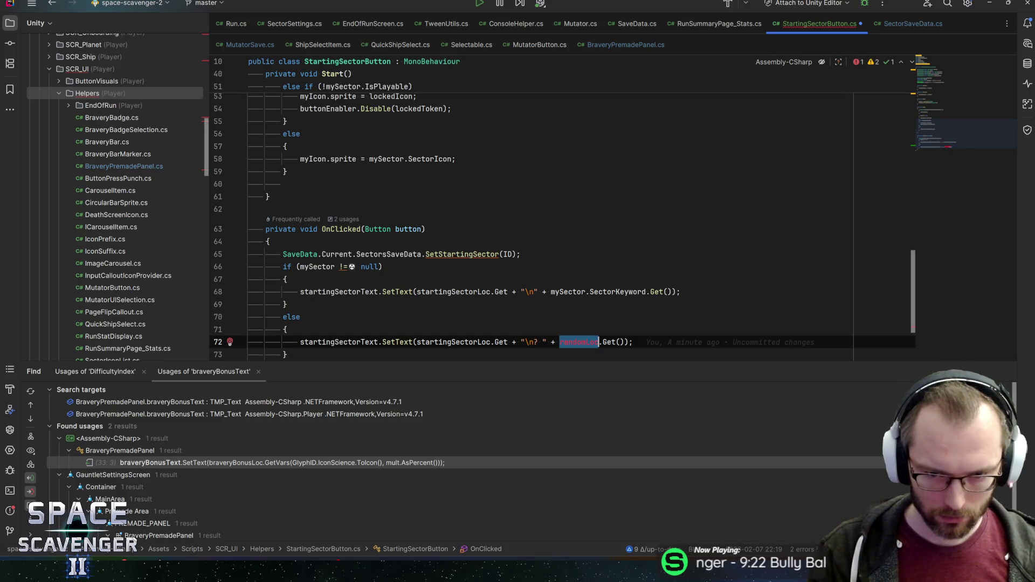
pyautogui.scroll(20, 915, 182)
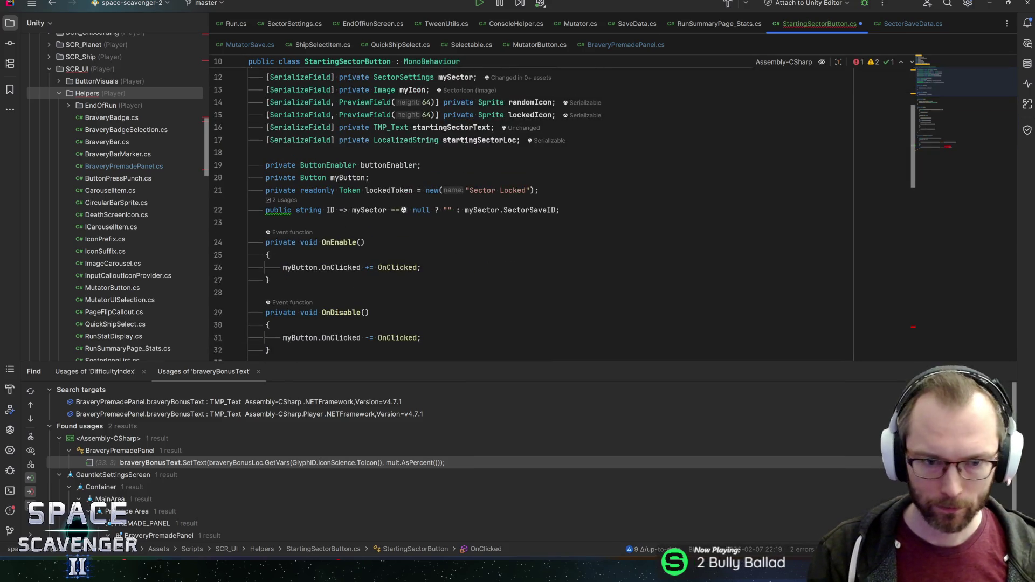
pyautogui.scroll(1, 915, 182)
pyautogui.click(528, 177)
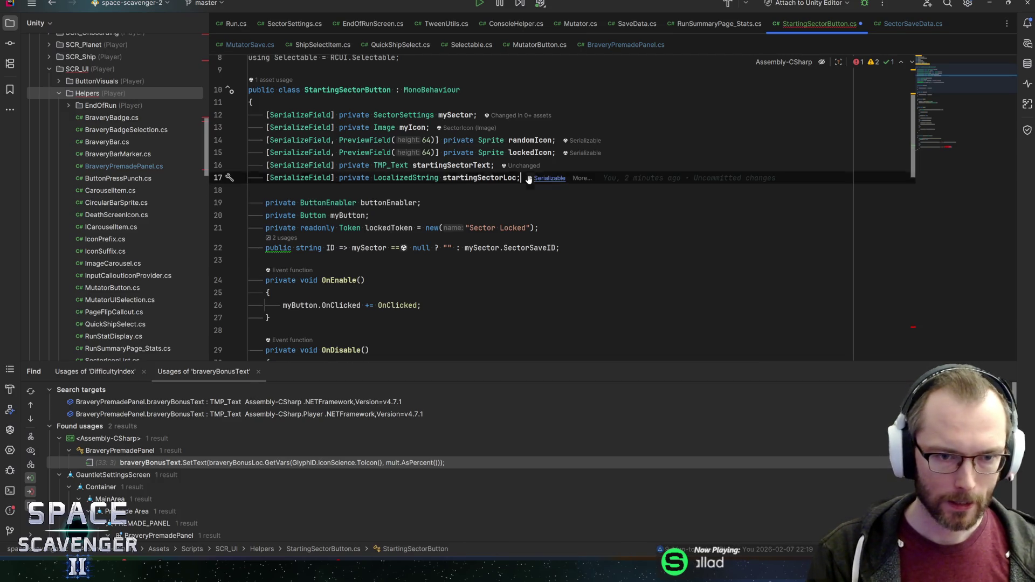
pyautogui.press('Return')
pyautogui.write('[SerializeField] private LocalizedString ')
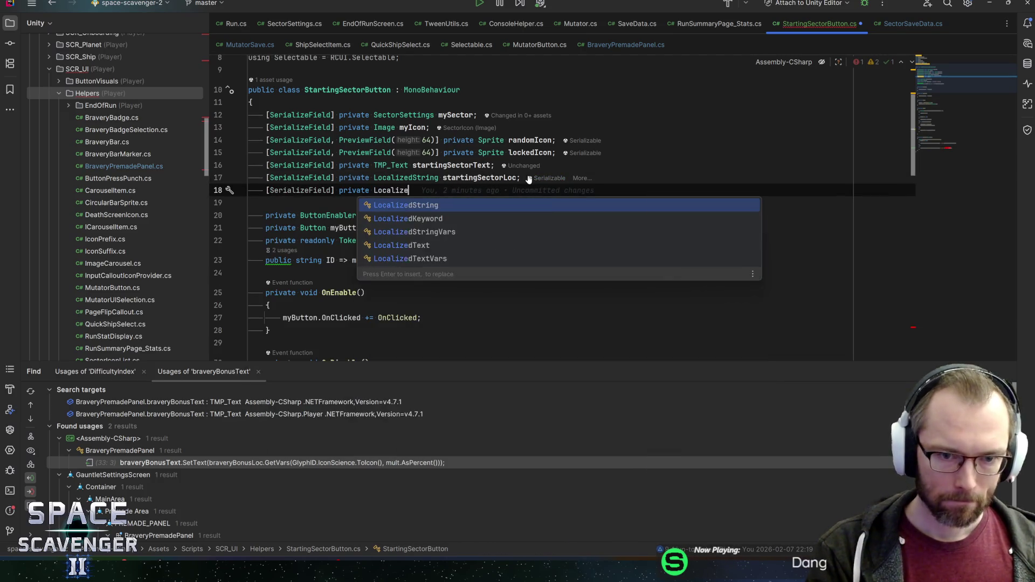
pyautogui.write('randomLoc;')
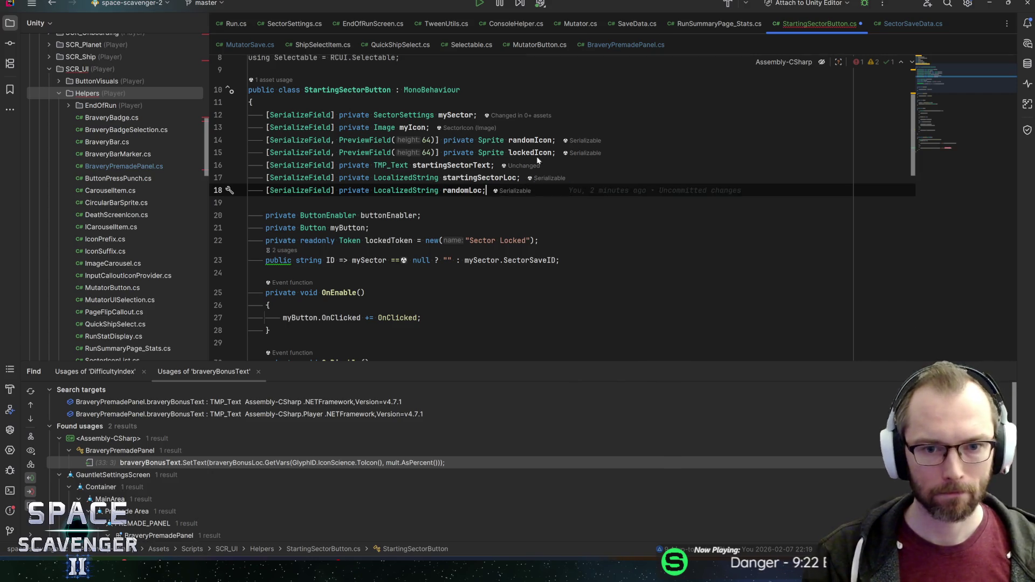
pyautogui.hotkey('ctrl', 's')
# - Remove the extra parentheses after randomLoc.Get, save the script, and return to Unity
pyautogui.click(977, 144)
pyautogui.click(573, 242)
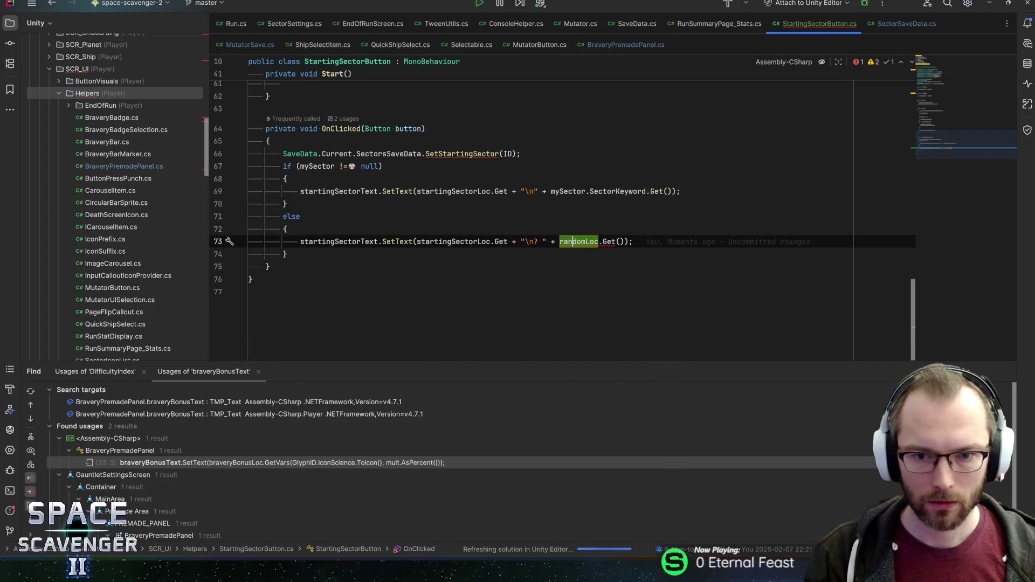
pyautogui.hotkey('ctrl', 'Right')
pyautogui.hotkey('ctrl', 'Right')
pyautogui.press('Delete')
pyautogui.press('Delete')
pyautogui.press('End')
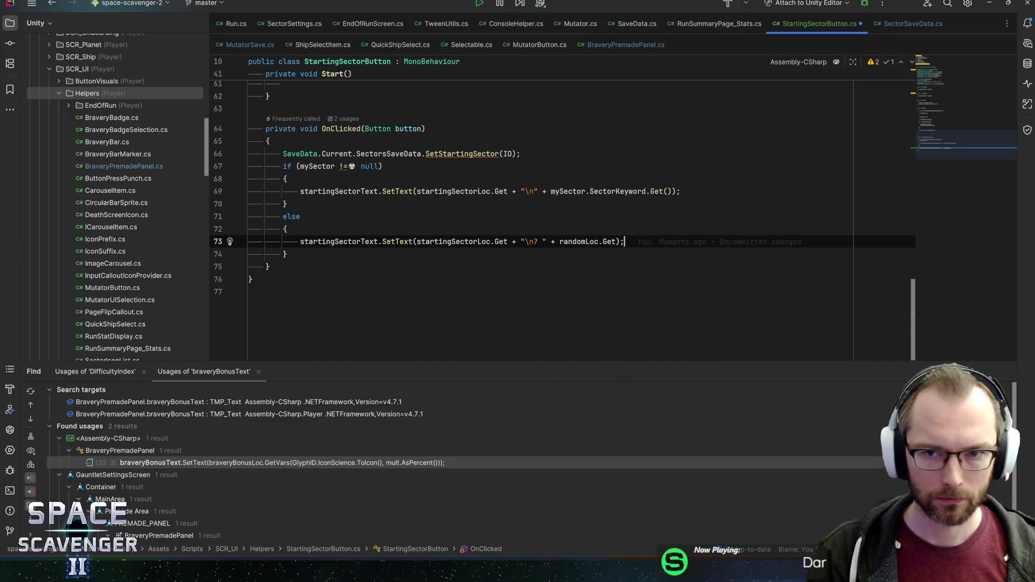
pyautogui.hotkey('ctrl', 's')
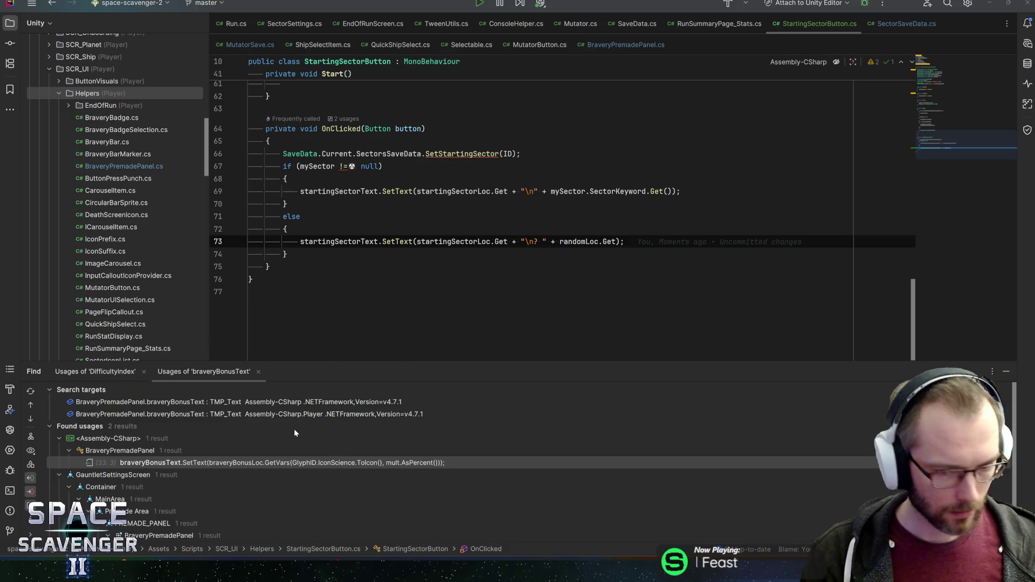
pyautogui.hotkey('alt', 'Tab')
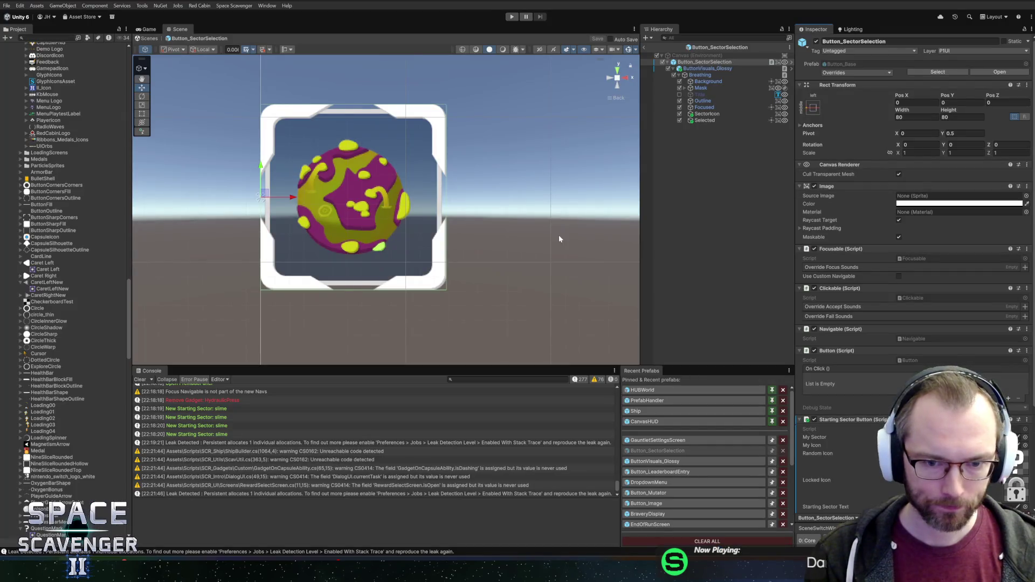
# - Reopen the Button_SectorSelection prefab and search the Localization Editor for 'starting se'
pyautogui.scroll(-2, 578, 251)
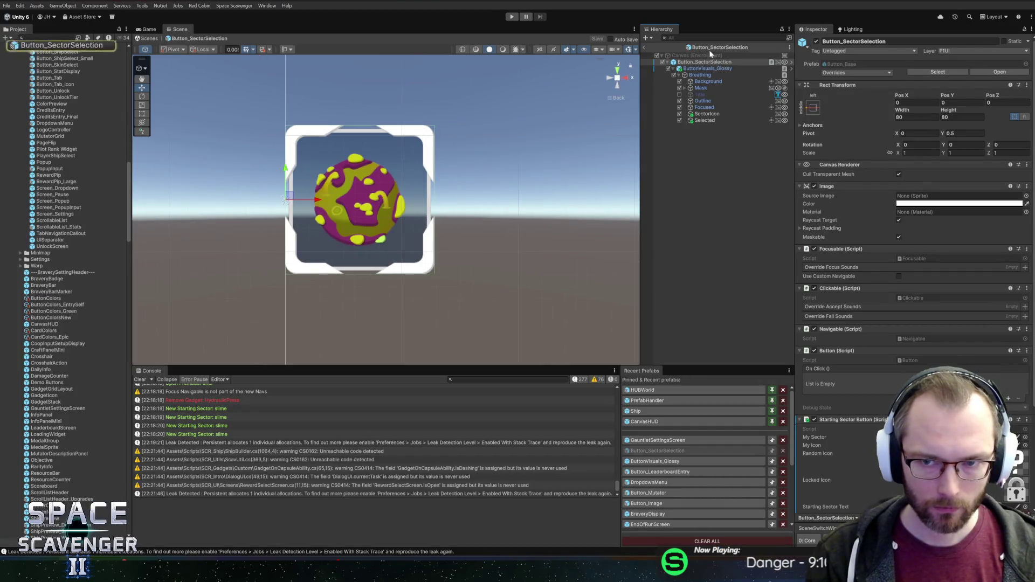
pyautogui.click(644, 48)
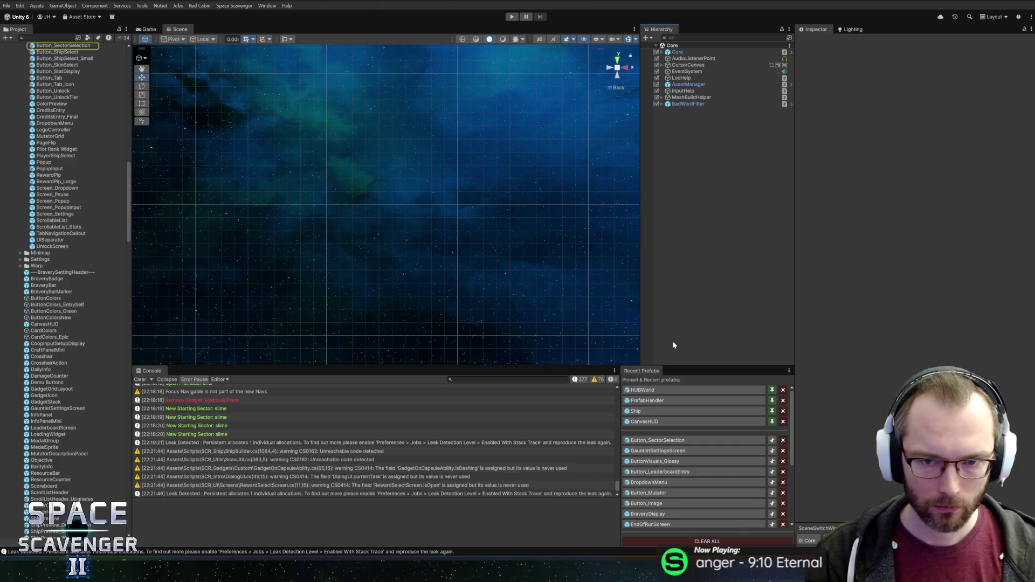
pyautogui.click(658, 451)
pyautogui.scroll(-3, 863, 323)
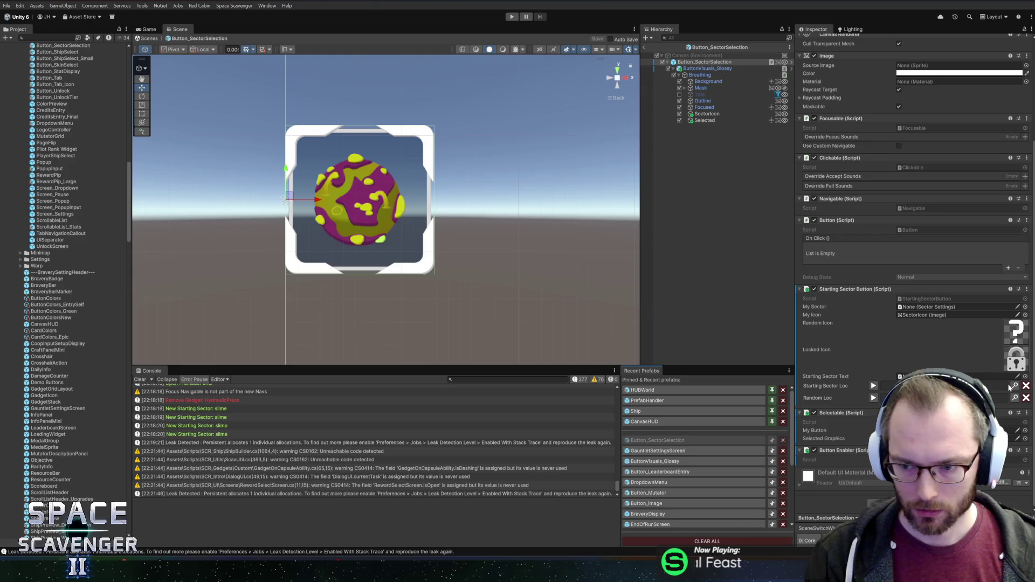
pyautogui.click(1015, 385)
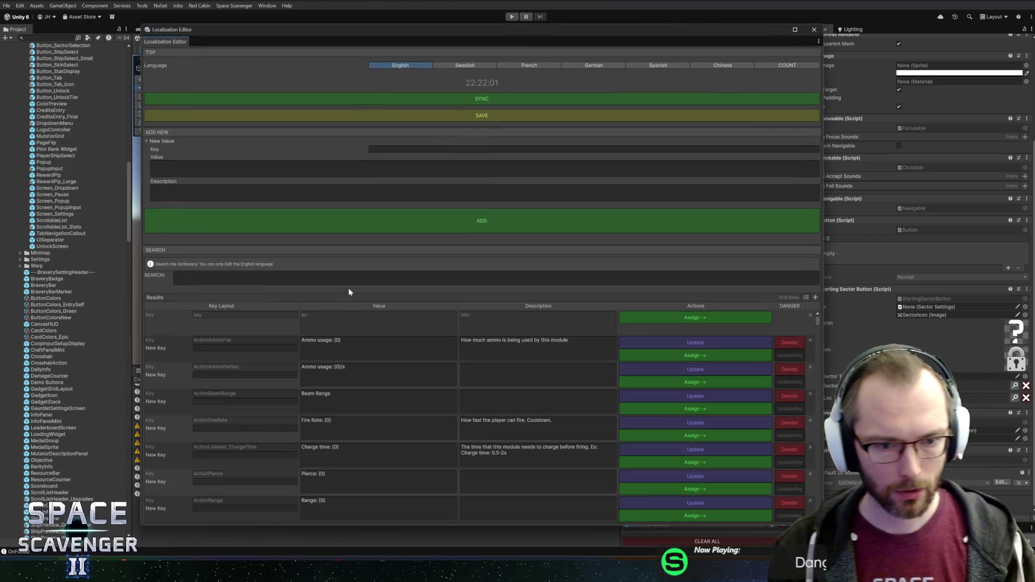
pyautogui.click(349, 278)
pyautogui.write('starting s')
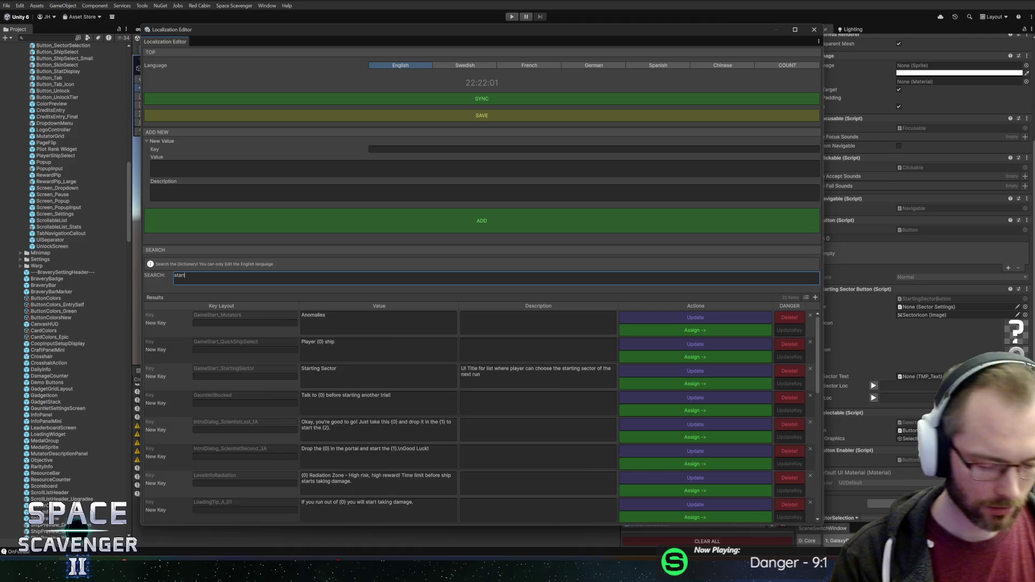
pyautogui.write('e')
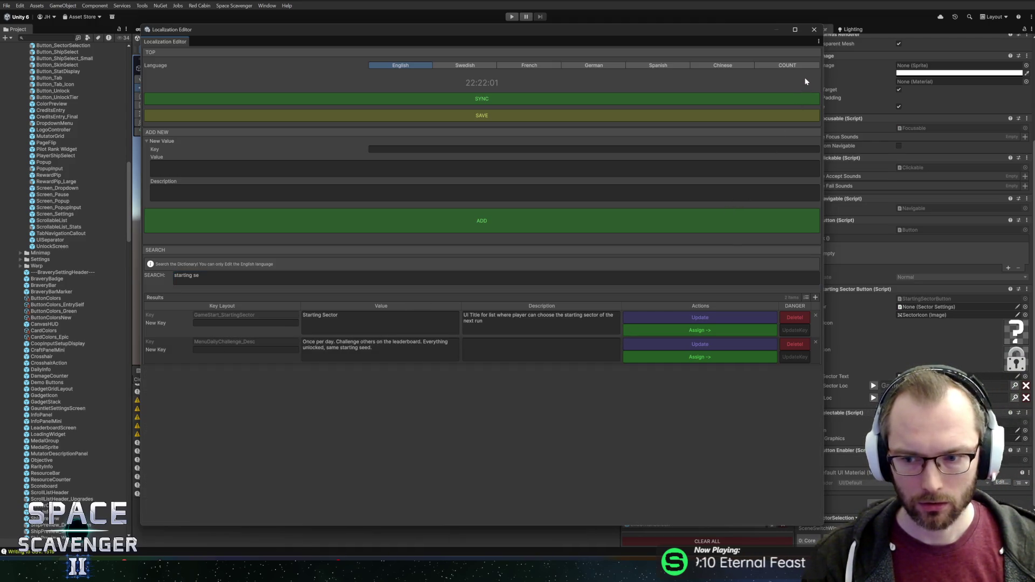
# - Reopen the Localization Editor and search its entries for 'Random'
pyautogui.click(814, 29)
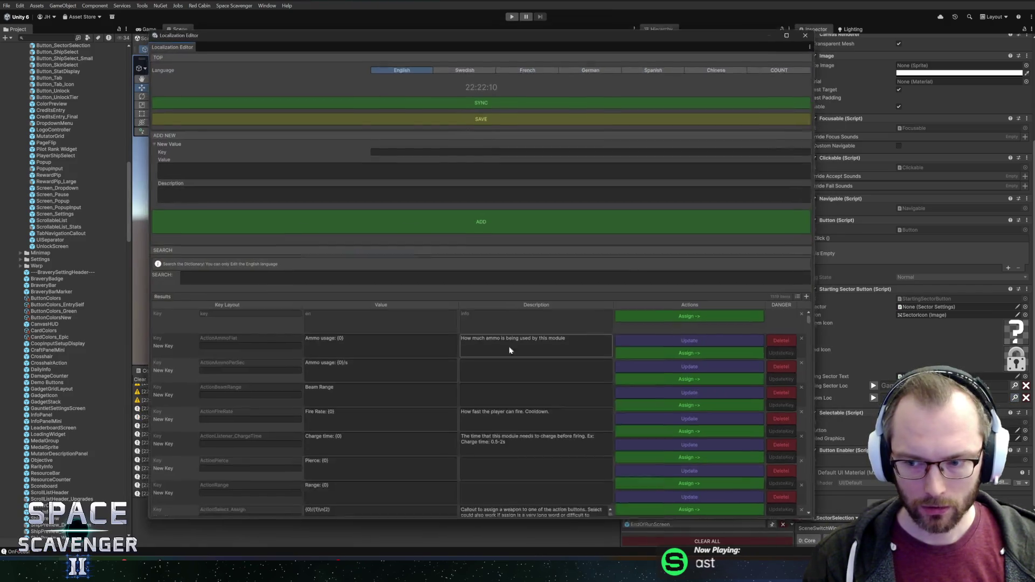
pyautogui.click(313, 277)
pyautogui.write('Random')
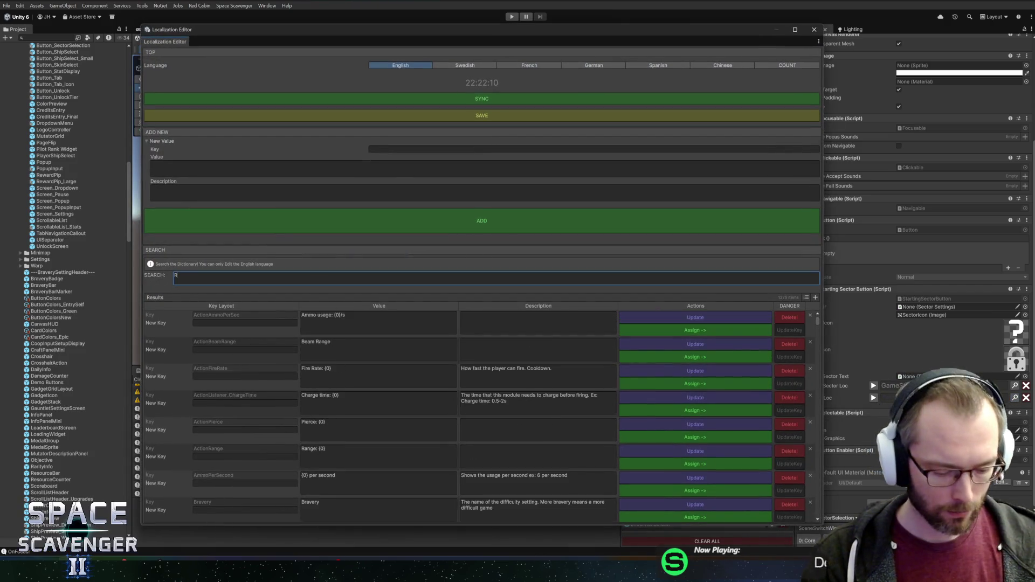
# - Add entry Keyword_Random, value 'Random', described as 'UI text saying that a random option will be selected'
pyautogui.click(411, 149)
pyautogui.write('Keyword')
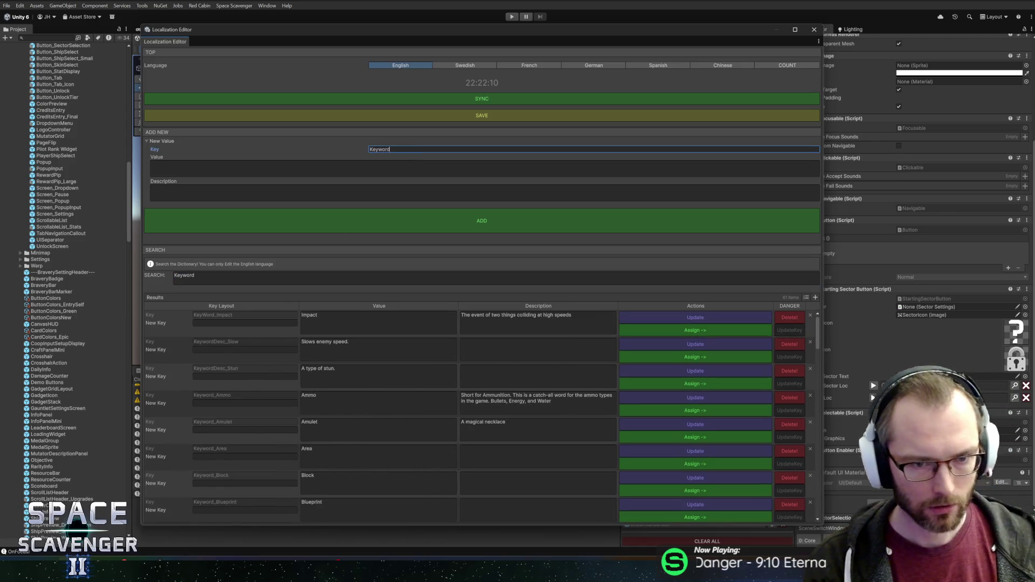
pyautogui.write('_Random')
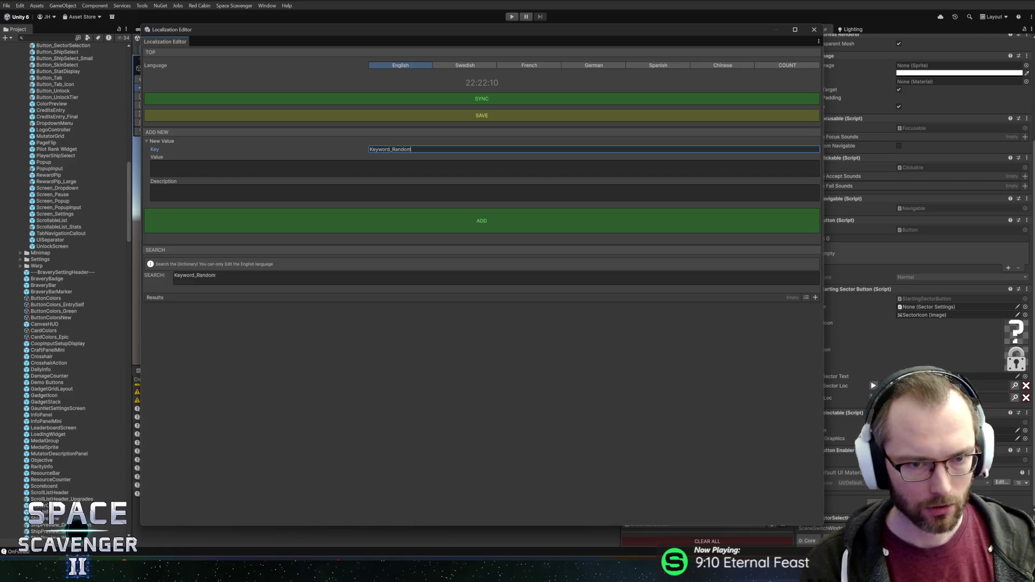
pyautogui.click(152, 165)
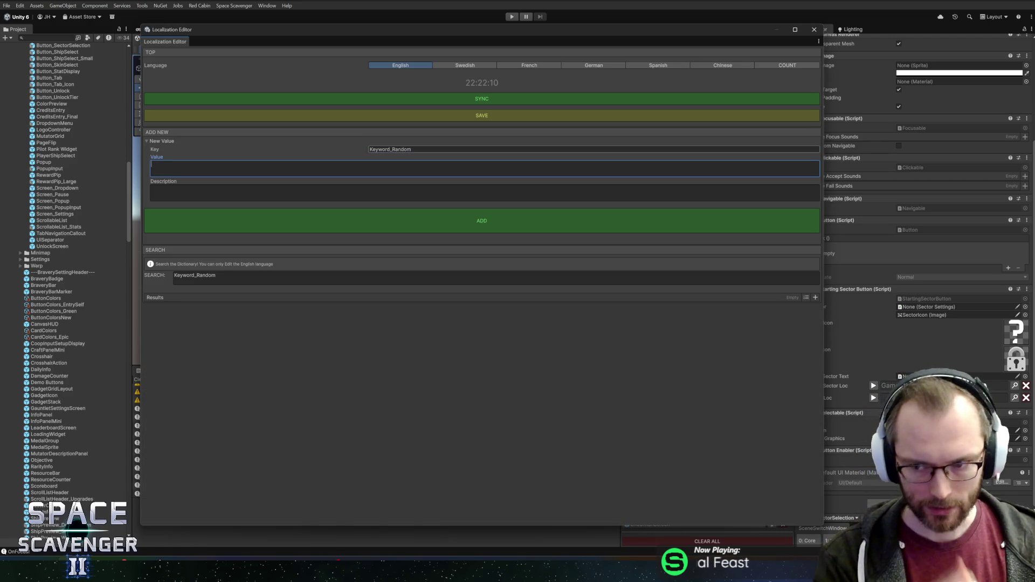
pyautogui.write('Random')
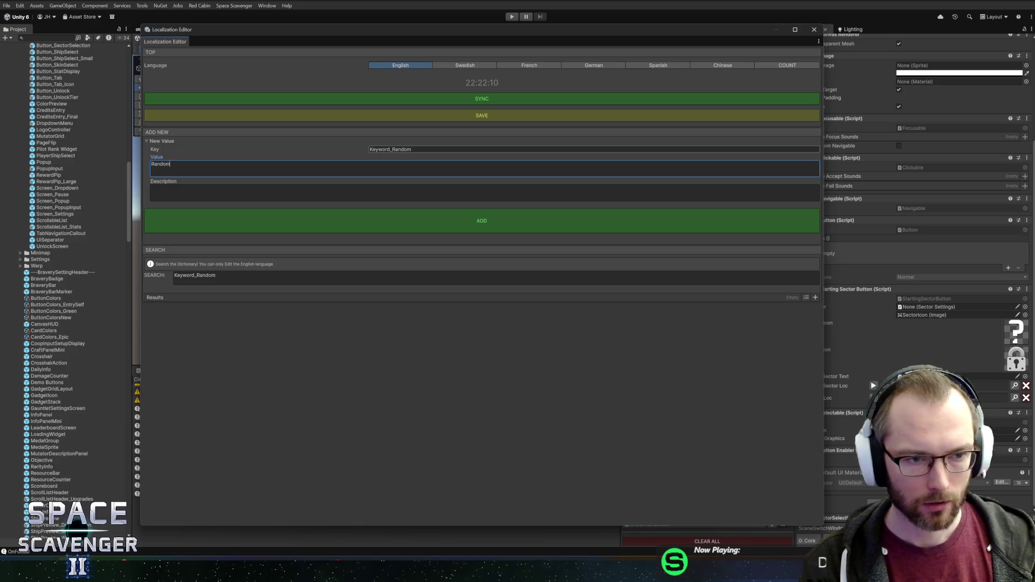
pyautogui.click(152, 189)
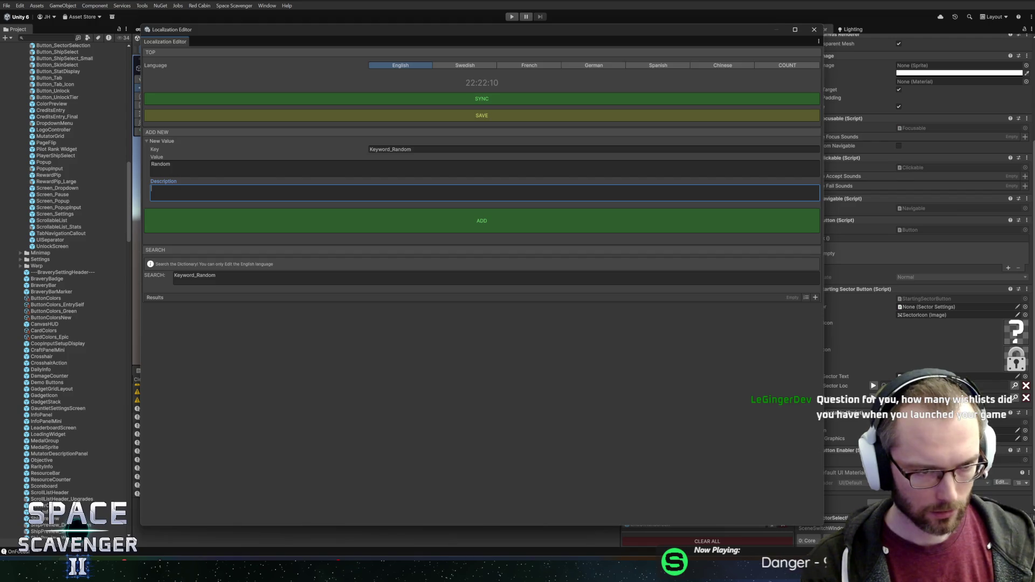
pyautogui.write('UI')
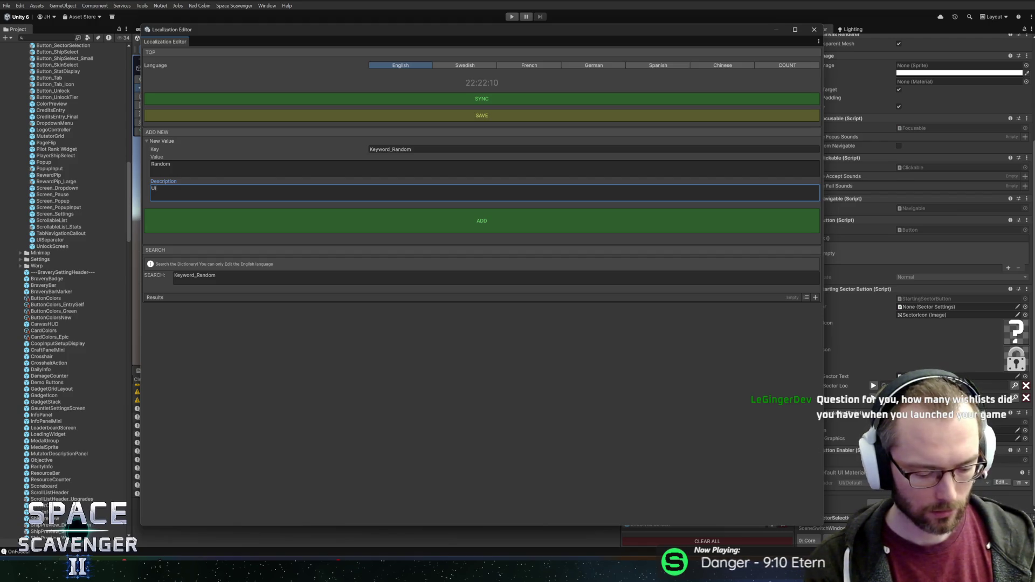
pyautogui.write(' callout sh')
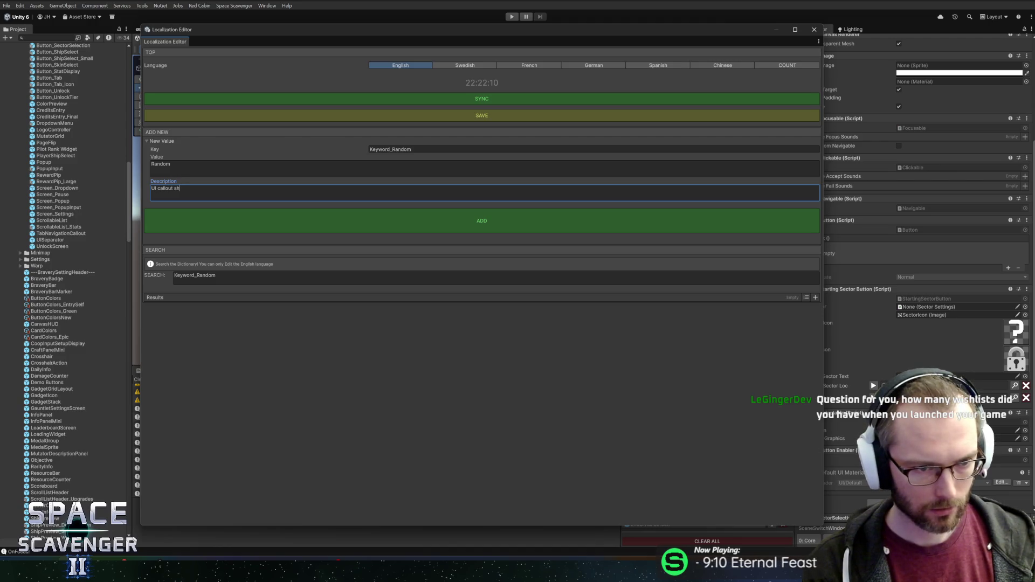
pyautogui.write('owing tha')
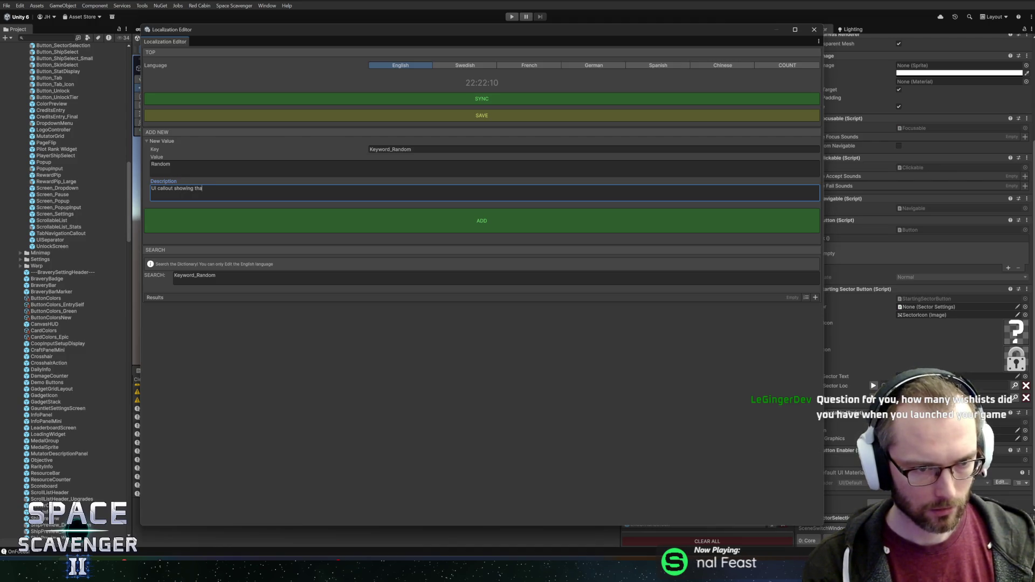
pyautogui.write('t a random op')
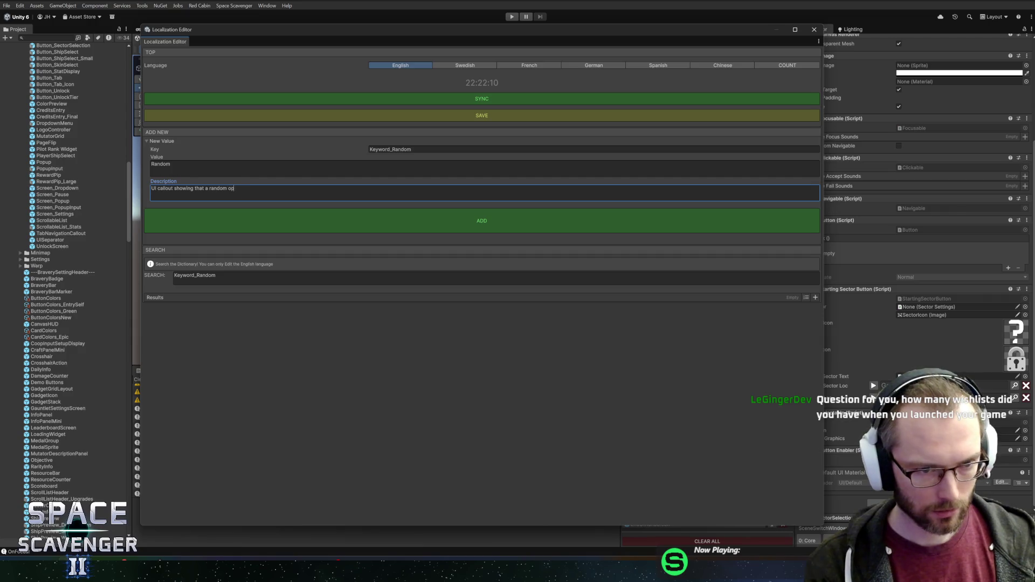
pyautogui.write('tion will be selected')
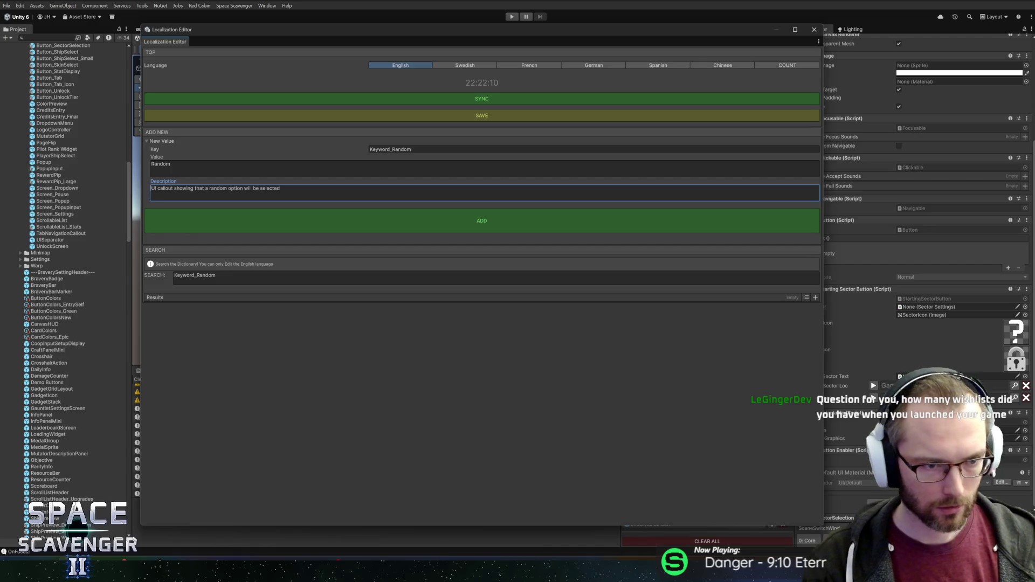
pyautogui.hotkey('ctrl', 'Delete')
pyautogui.write('text')
pyautogui.hotkey('ctrl', 'shift', 'Right')
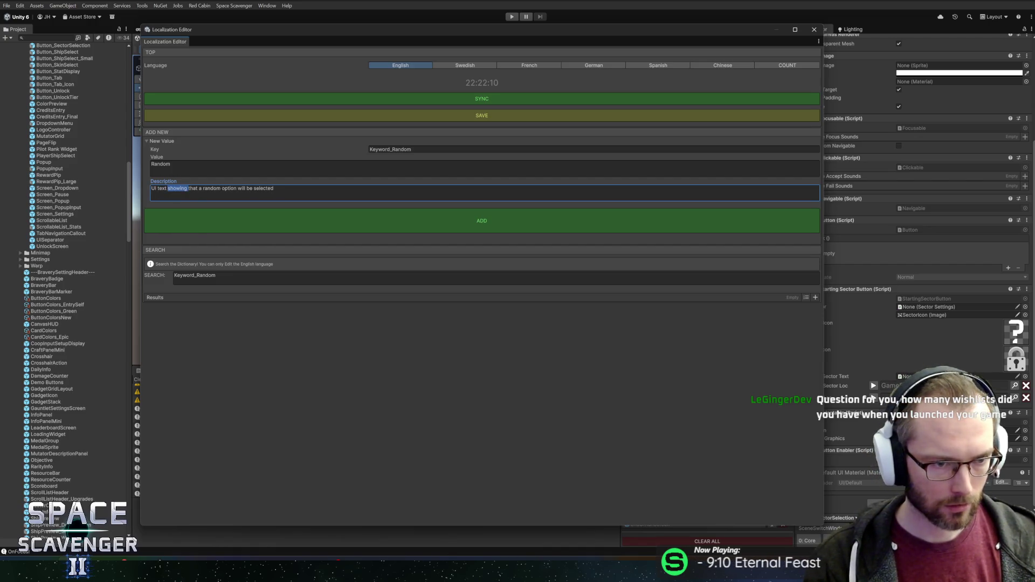
pyautogui.write('saying')
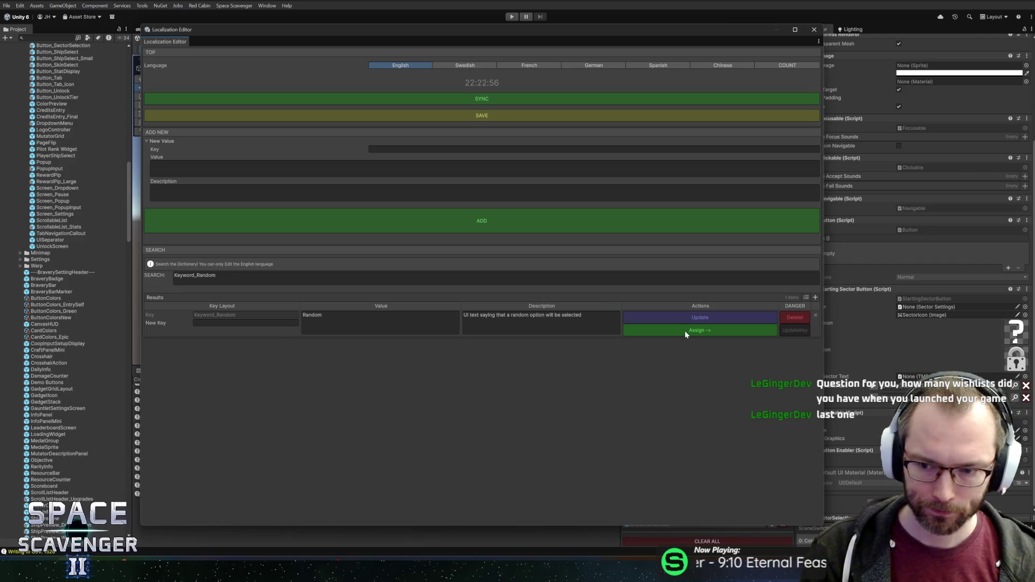
pyautogui.click(574, 98)
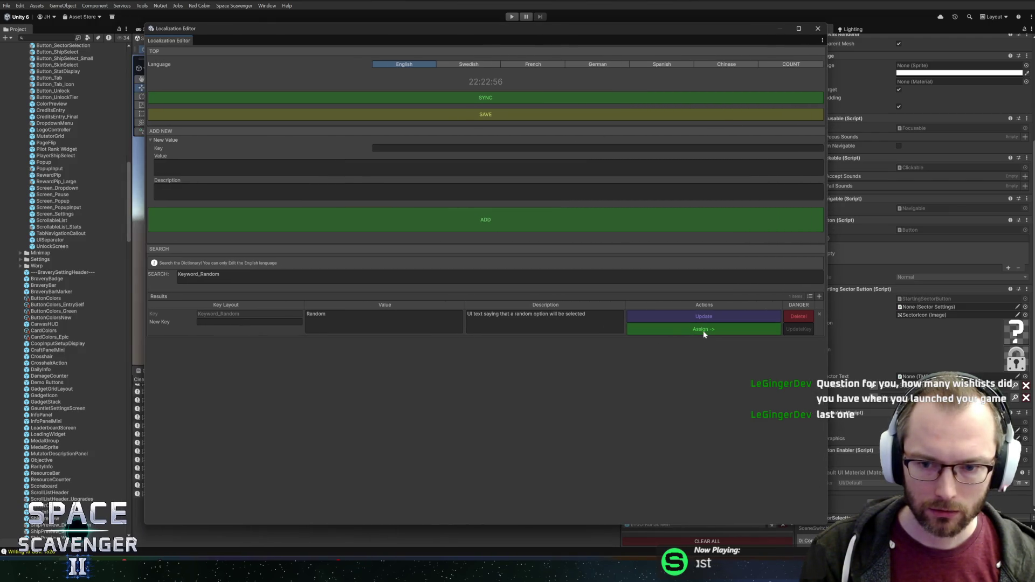
# - Close the Localization Editor once Random Loc is set to Keyword_Random
pyautogui.click(818, 30)
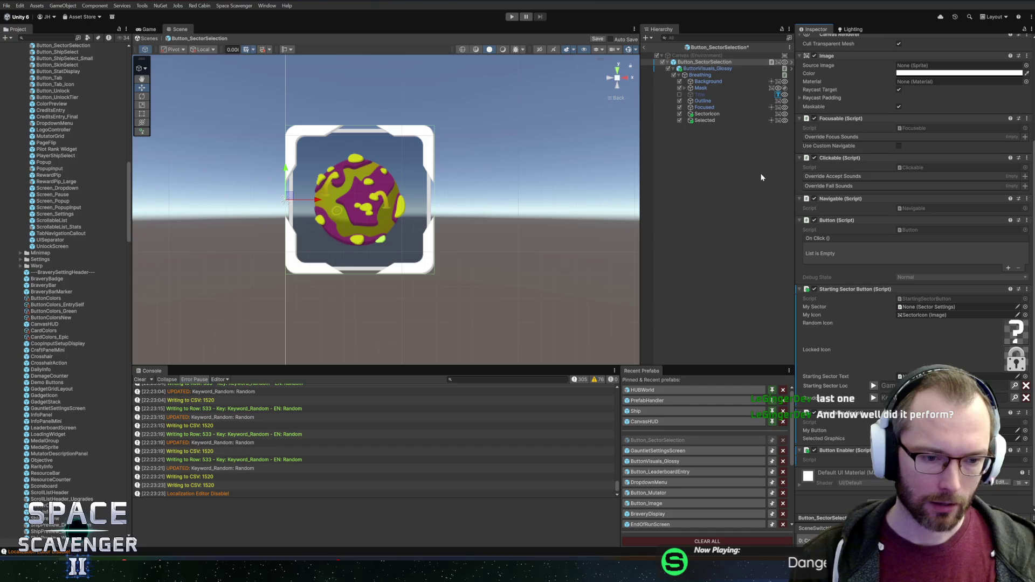
# - Save the sector button prefab and open the GauntletSettingsScreen prefab
pyautogui.hotkey('ctrl', 's')
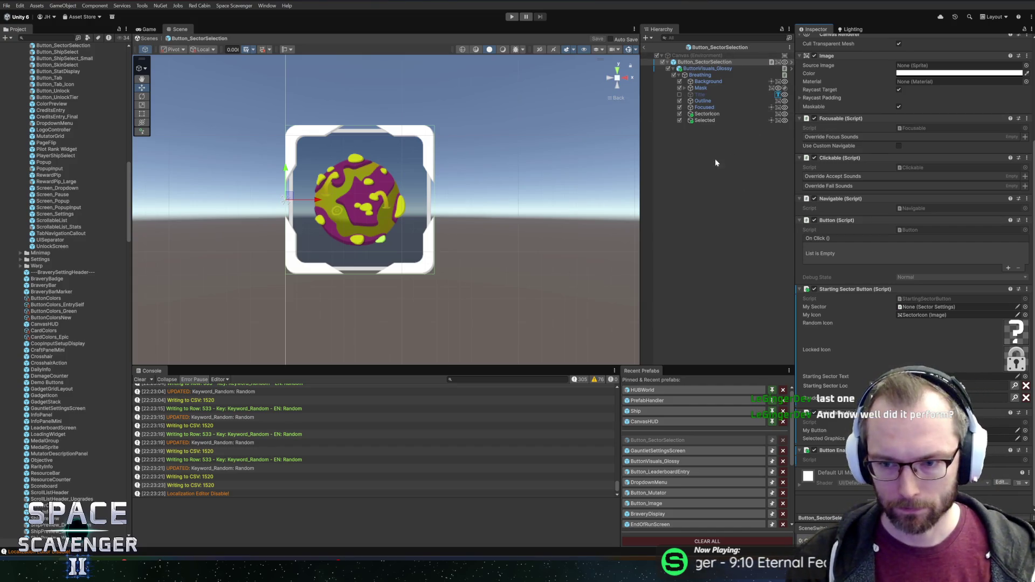
pyautogui.click(644, 47)
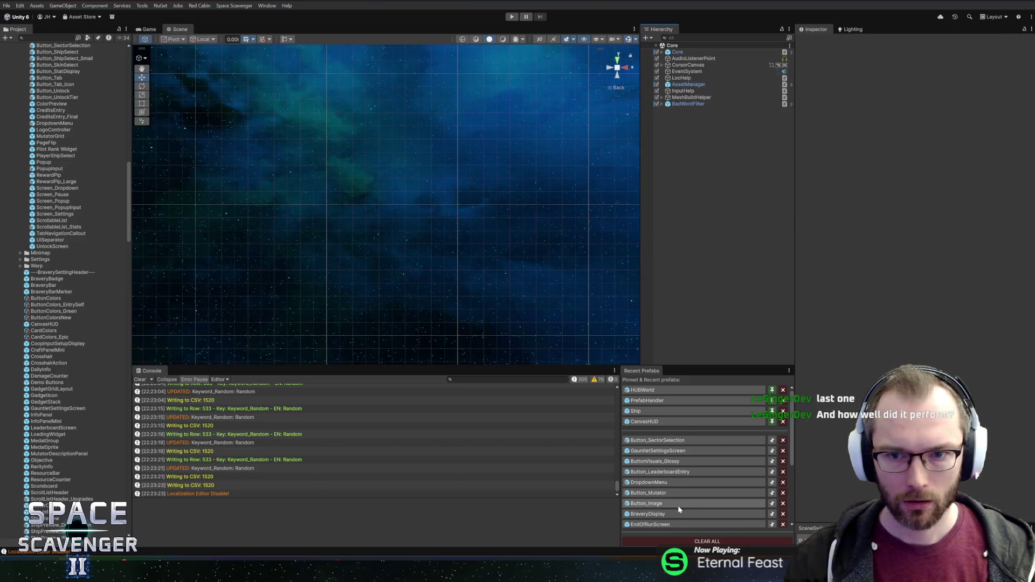
pyautogui.click(658, 452)
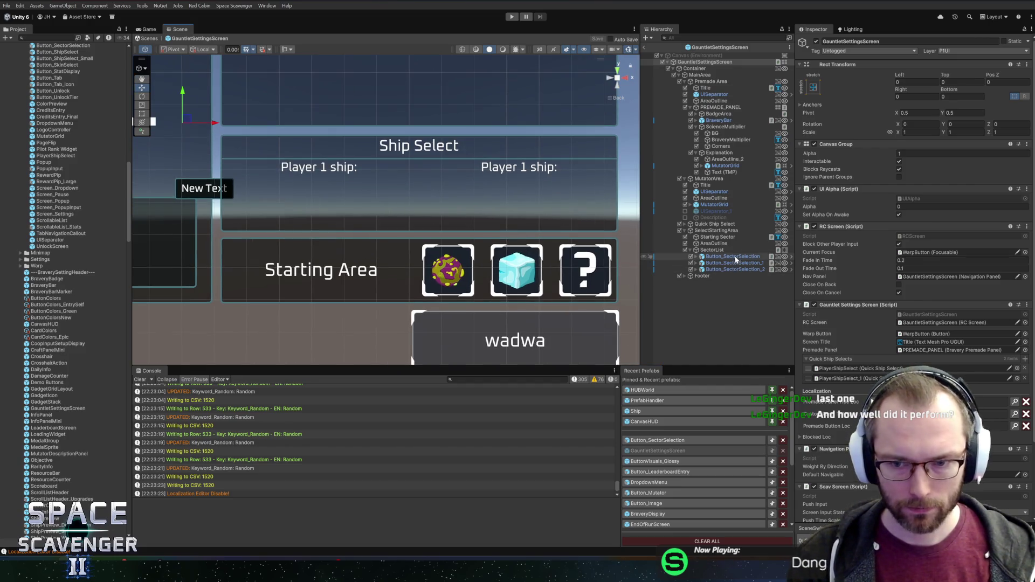
# - Set Starting Sector as Starting Sector Text on all three sector buttons and save
pyautogui.click(732, 257)
pyautogui.keyDown('shift'); pyautogui.click(734, 270); pyautogui.keyUp('shift')
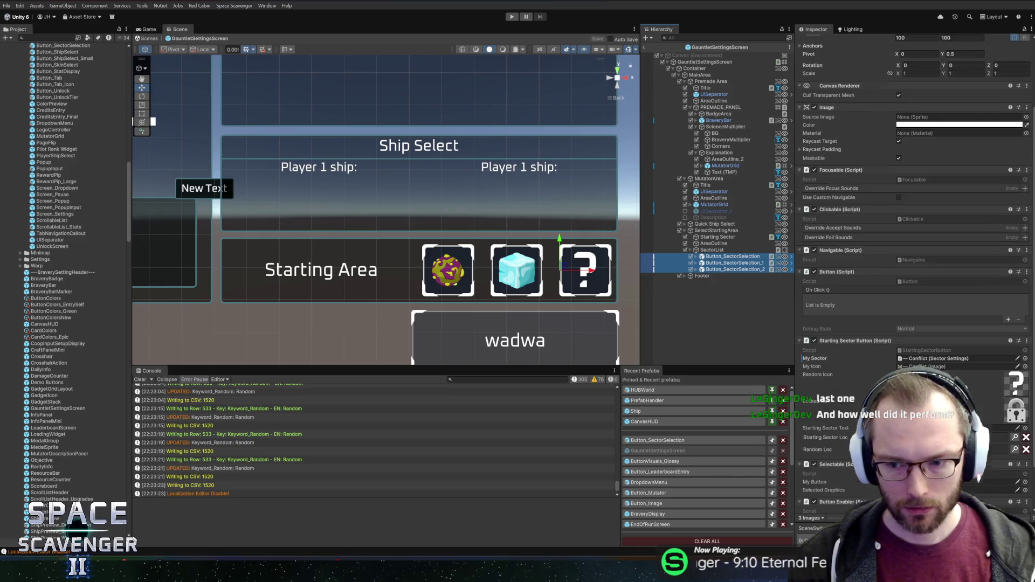
pyautogui.moveTo(704, 238)
pyautogui.mouseDown()
pyautogui.moveTo(798, 335)
pyautogui.moveTo(927, 407)
pyautogui.mouseUp()
pyautogui.hotkey('ctrl', 's')
pyautogui.click(720, 305)
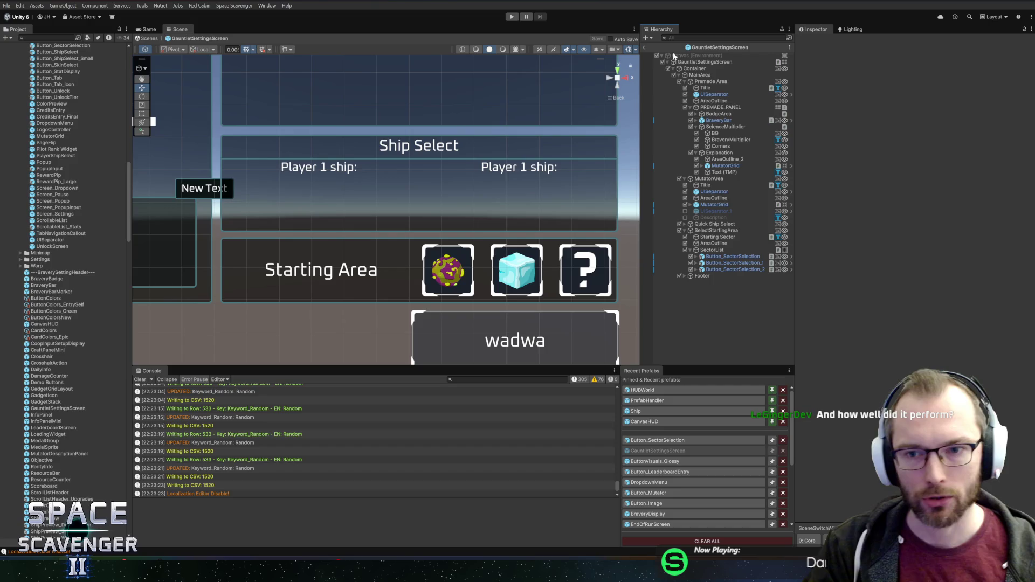
# - Inspect the Button_SectorSelection objects' My Sector values, then exit back to the Core scene
pyautogui.moveTo(643, 286); pyautogui.dragTo(634, 286)
pyautogui.scroll(-3, 516, 186)
pyautogui.scroll(-3, 445, 134)
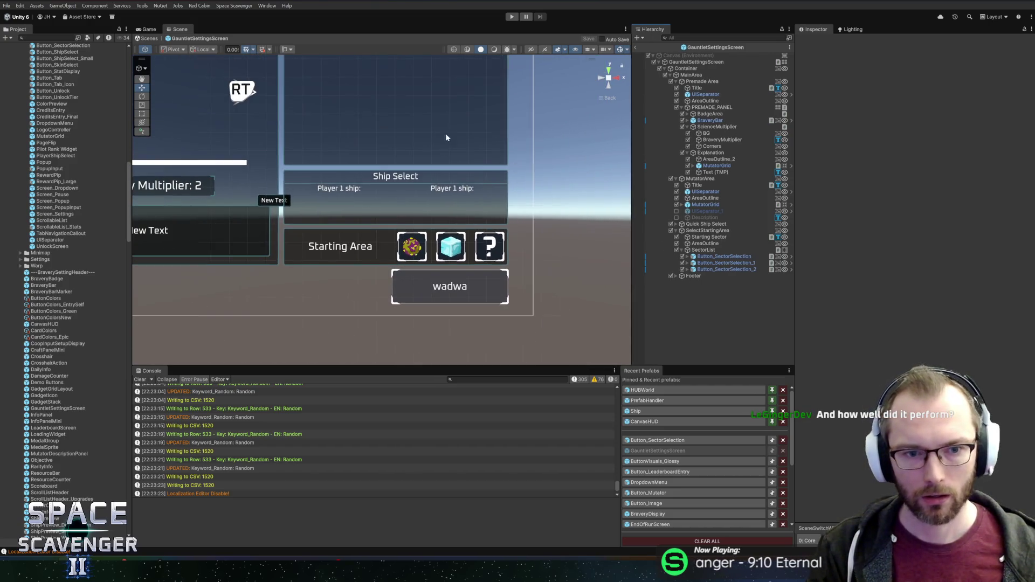
pyautogui.moveTo(470, 179)
pyautogui.mouseDown()
pyautogui.moveTo(471, 169)
pyautogui.moveTo(493, 169)
pyautogui.moveTo(490, 190)
pyautogui.mouseUp()
pyautogui.scroll(-2, 493, 170)
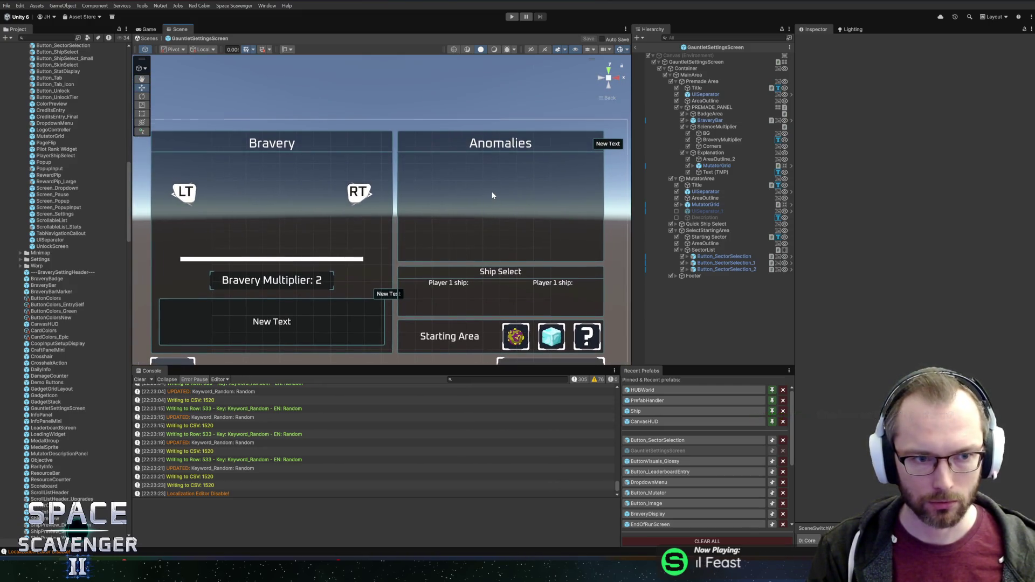
pyautogui.scroll(-2, 492, 190)
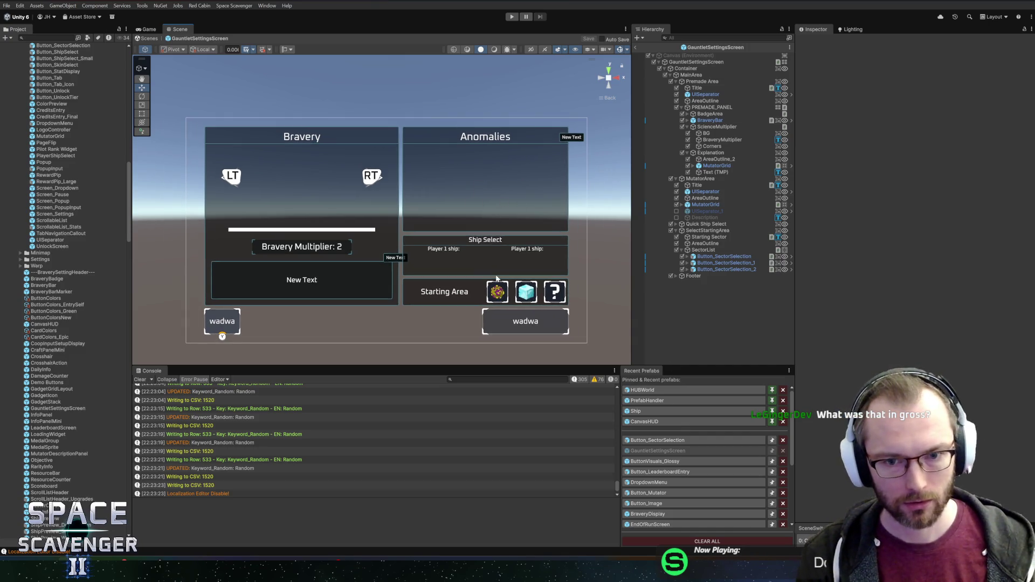
pyautogui.click(715, 263)
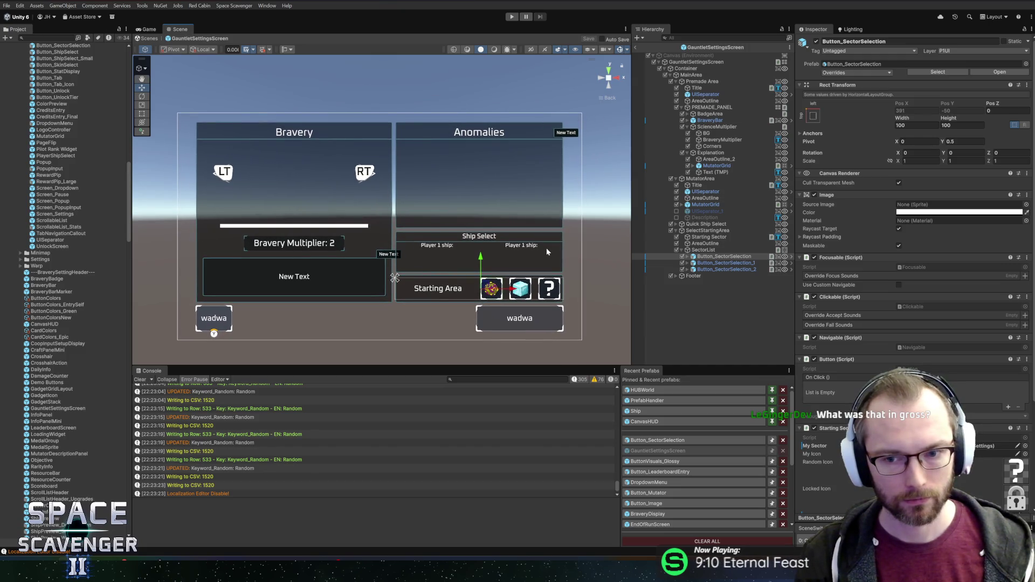
pyautogui.scroll(-5, 911, 242)
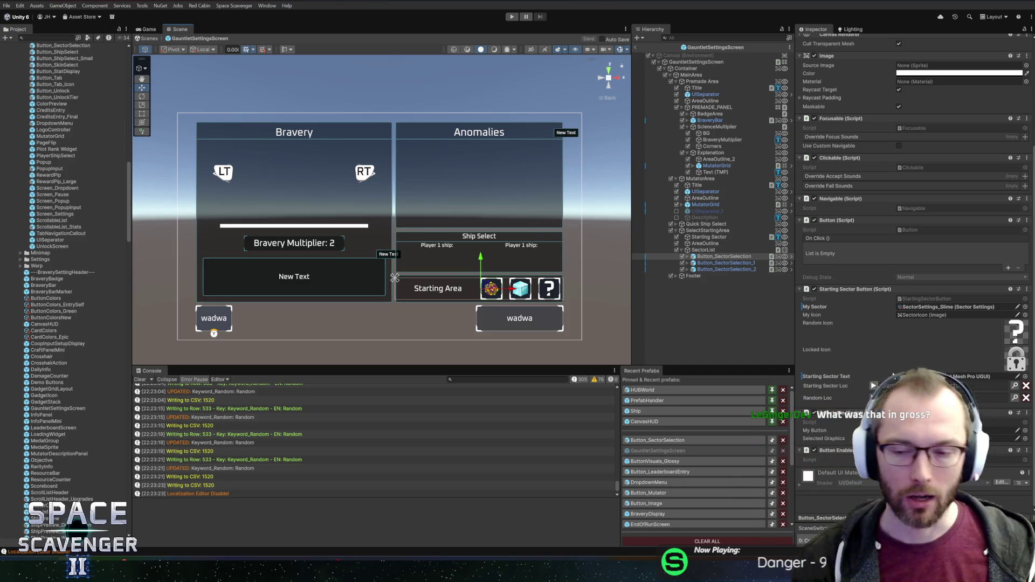
pyautogui.scroll(5, 907, 372)
pyautogui.scroll(-5, 907, 372)
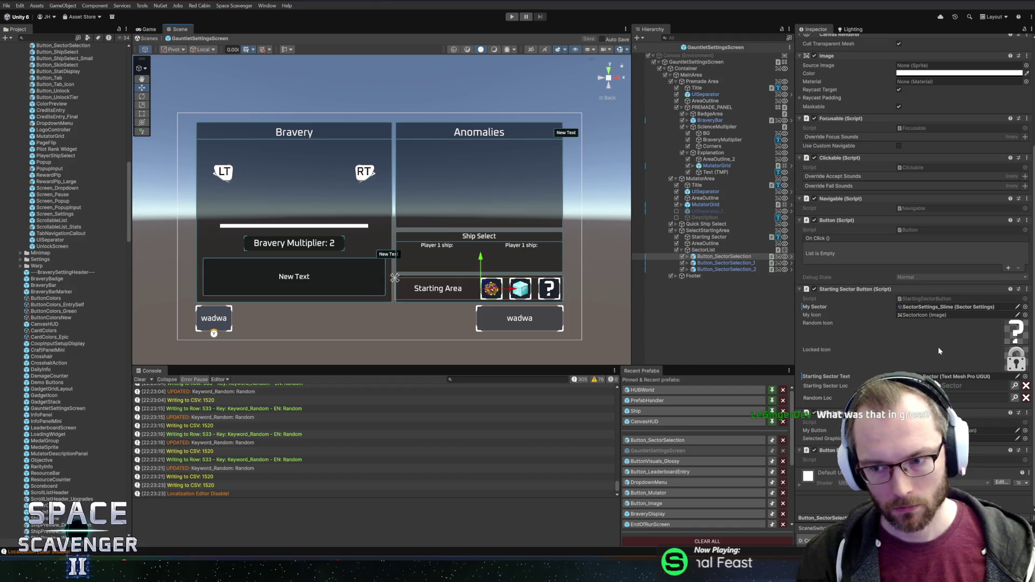
pyautogui.click(727, 258)
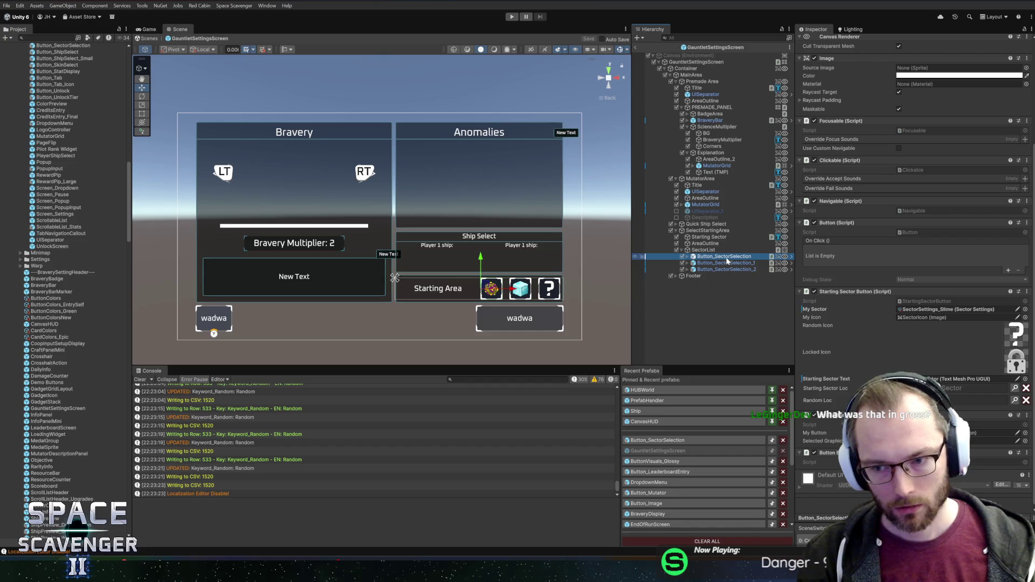
pyautogui.click(637, 46)
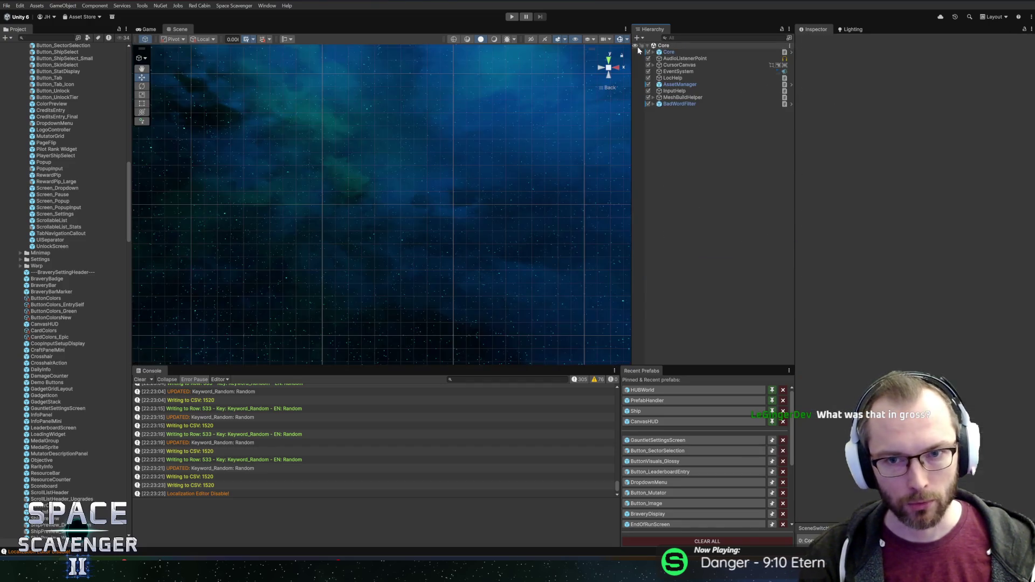
# - Enter play mode with a maximized Game view and fly around, briefly viewing the Daily Challenge leaderboard
pyautogui.click(512, 17)
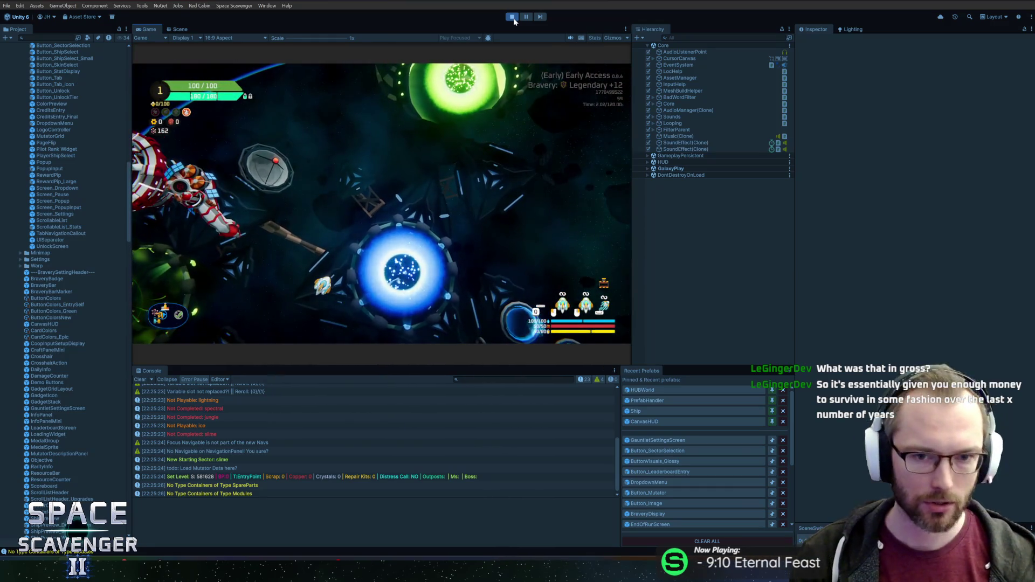
pyautogui.doubleClick(152, 31)
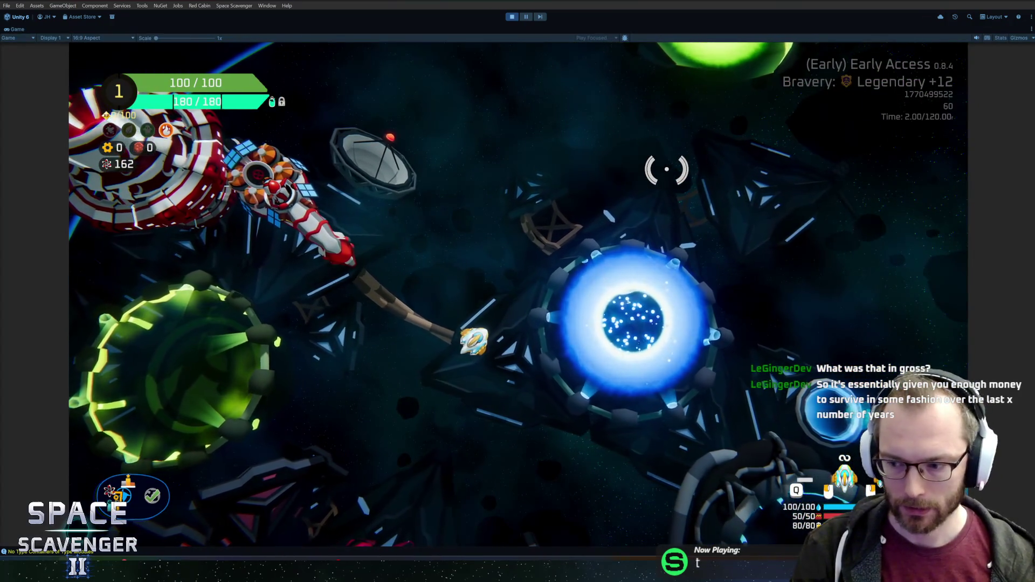
pyautogui.press('w')
pyautogui.press('a')
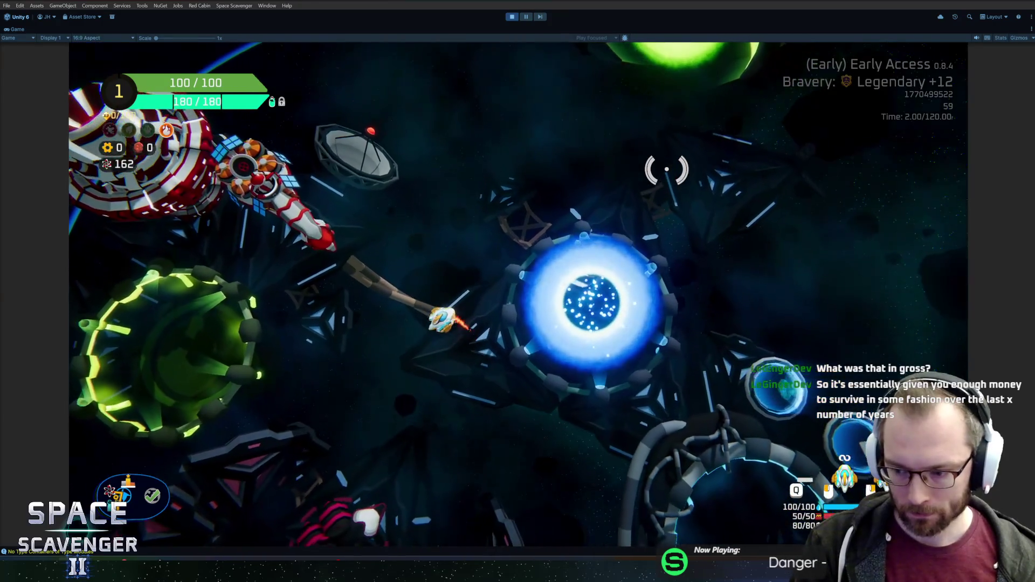
pyautogui.press('w')
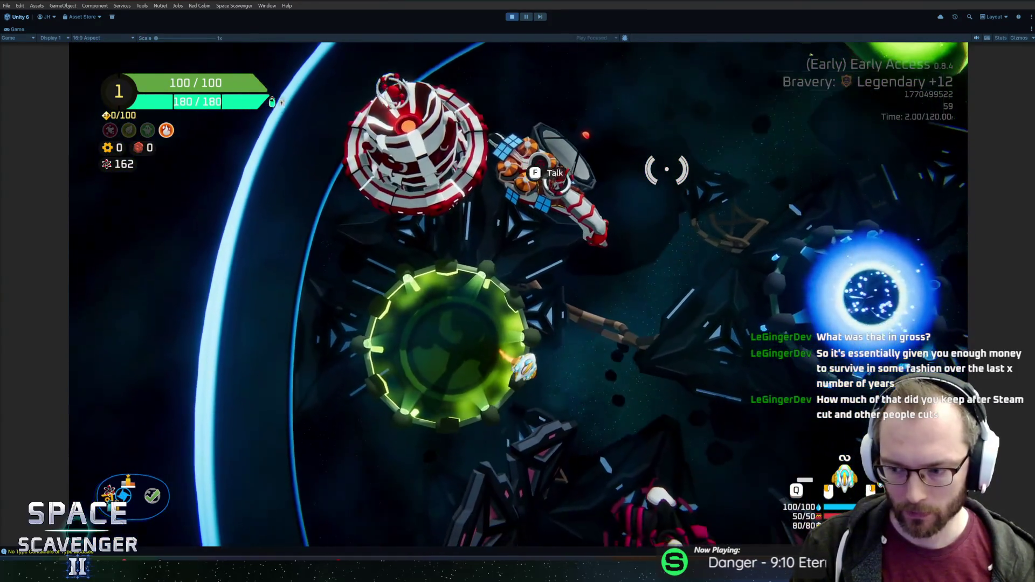
pyautogui.press('w')
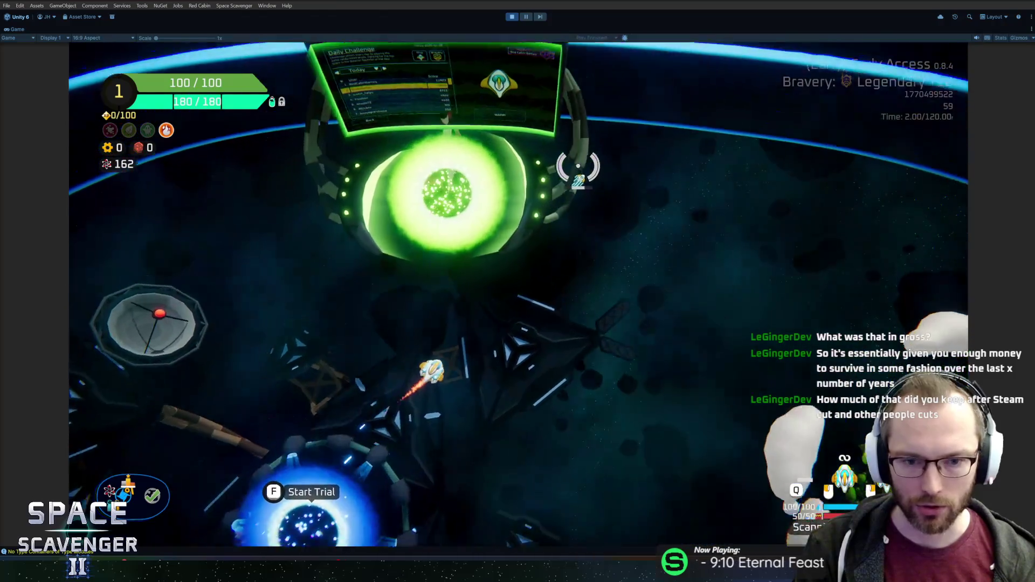
pyautogui.press('e')
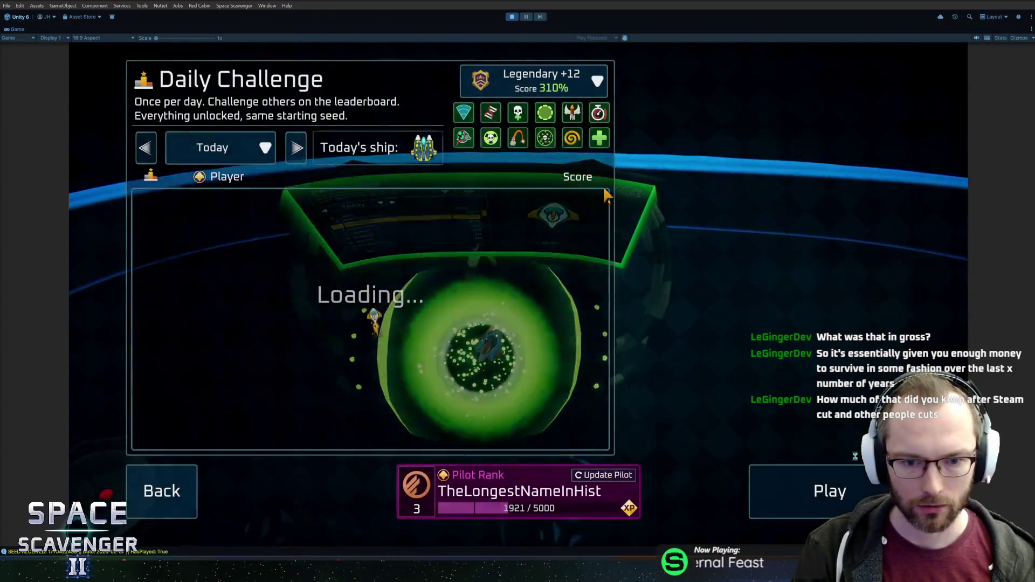
pyautogui.press('Escape')
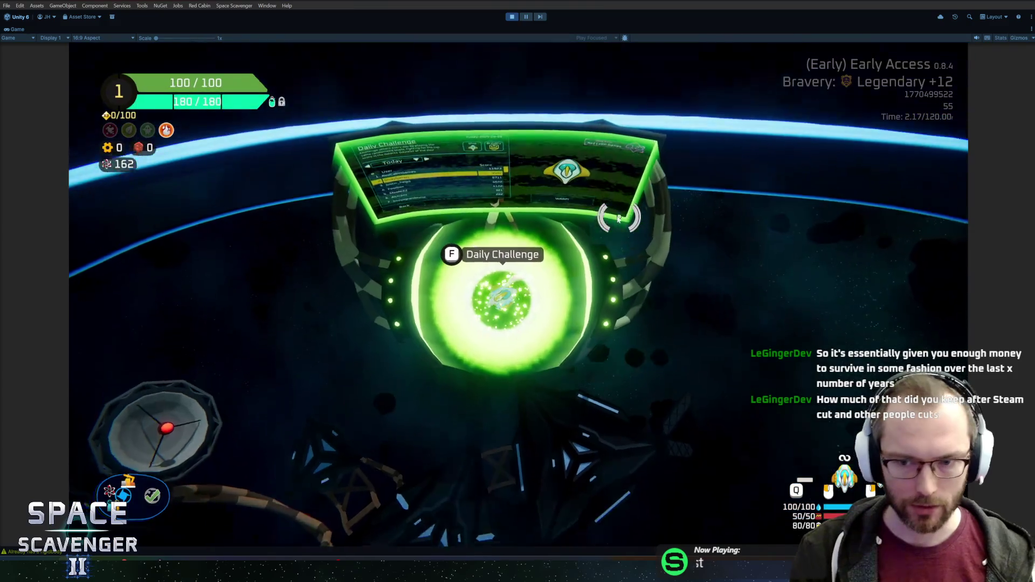
# - Fly into the blue Start Trial portal and open the trial setup menu
pyautogui.press('s')
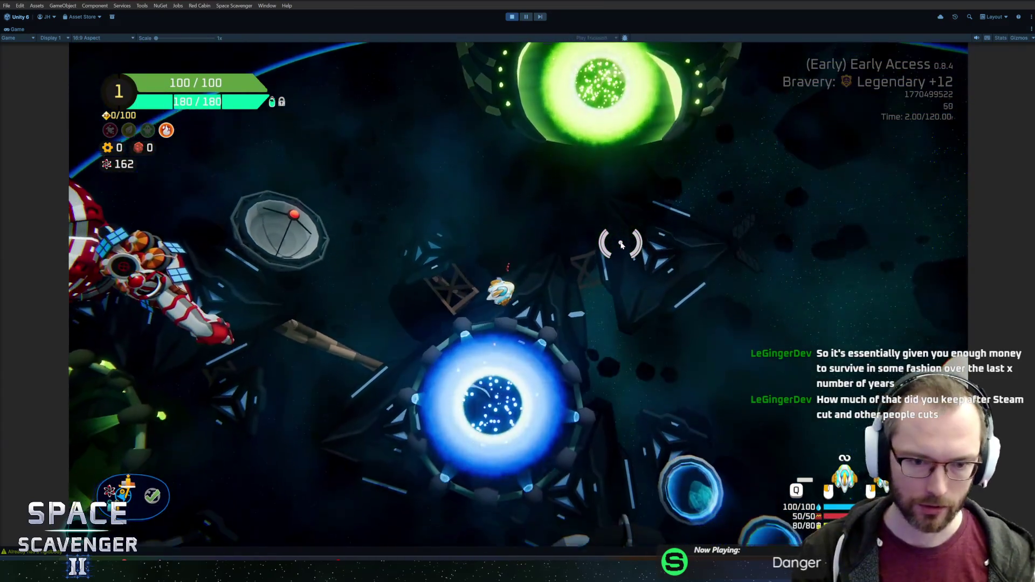
pyautogui.press('s')
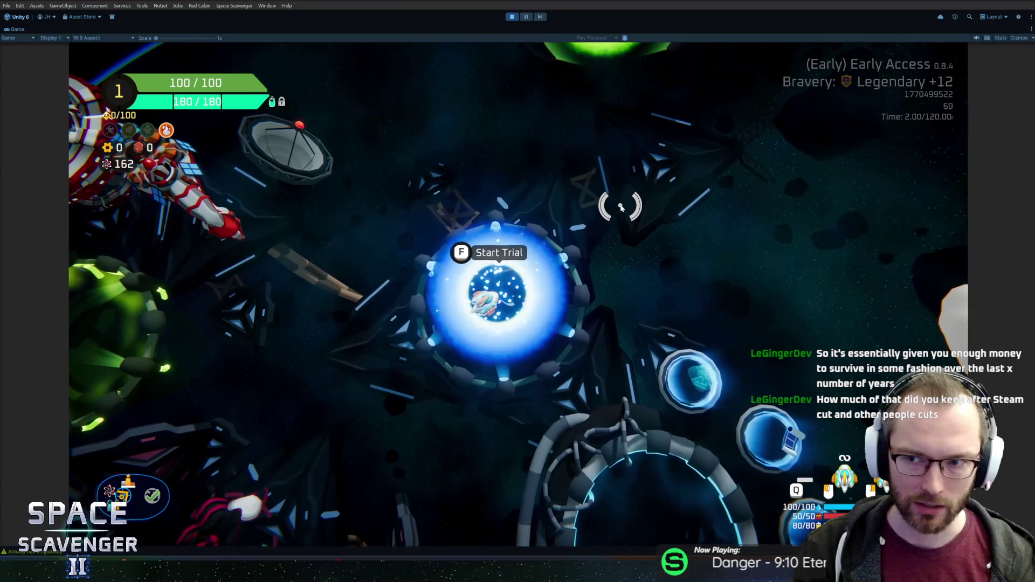
pyautogui.press('f')
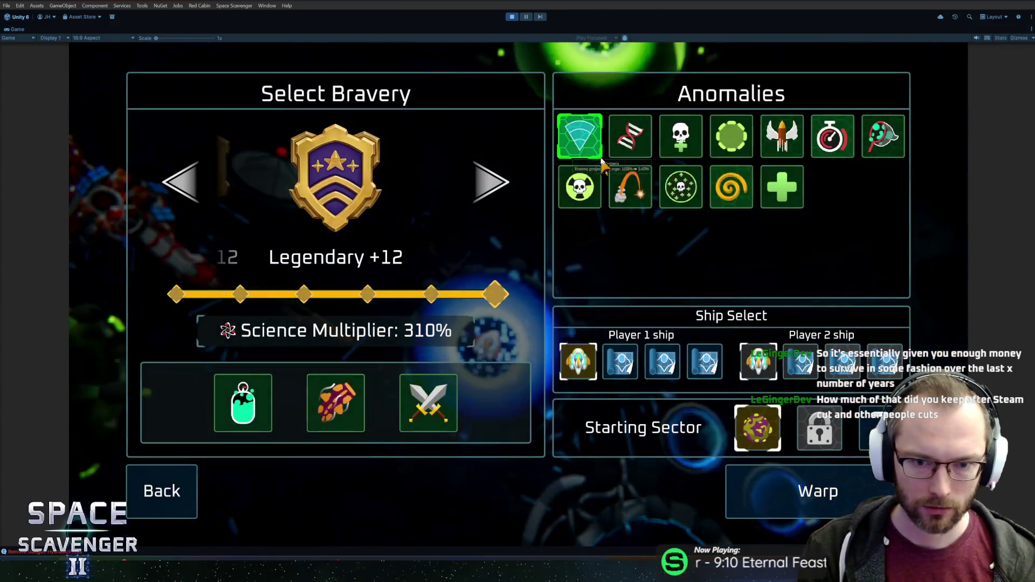
pyautogui.click(163, 506)
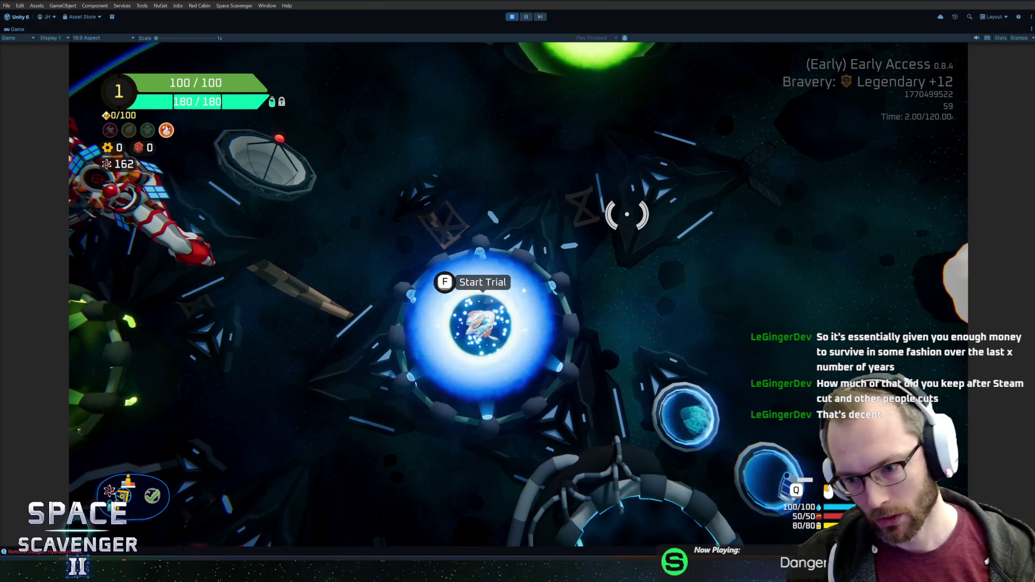
pyautogui.press('s')
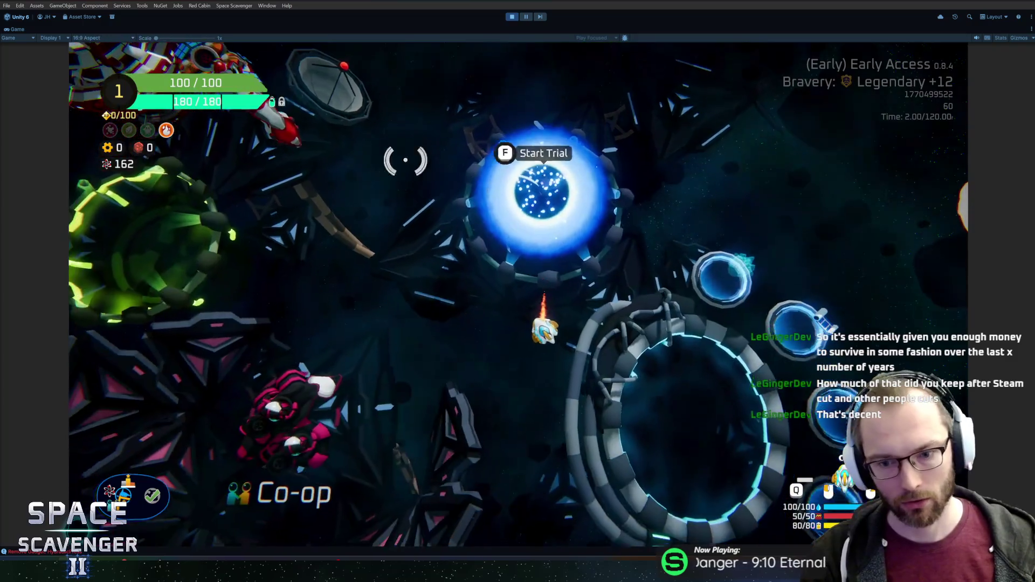
pyautogui.press('d')
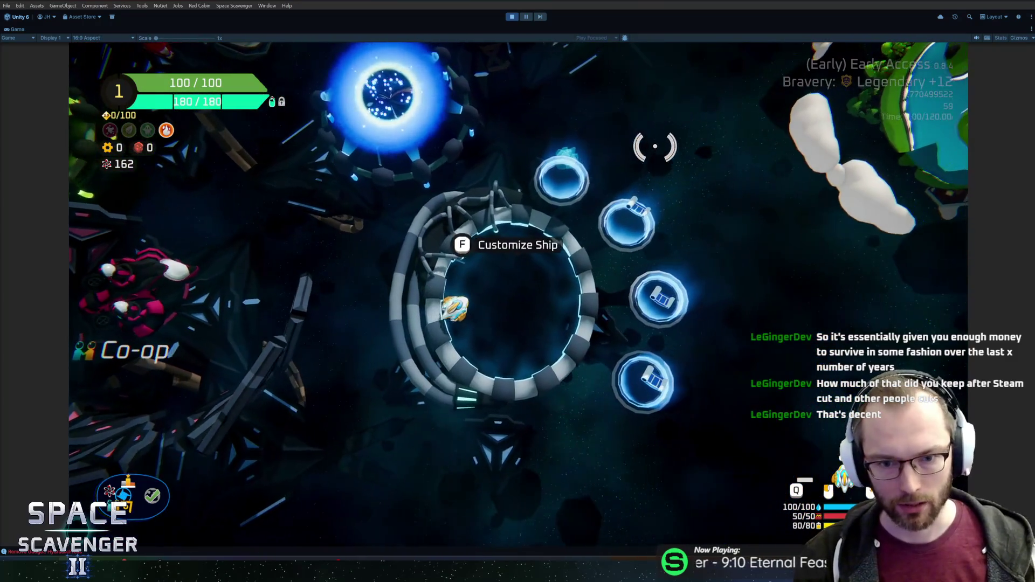
pyautogui.press('w')
pyautogui.press('a')
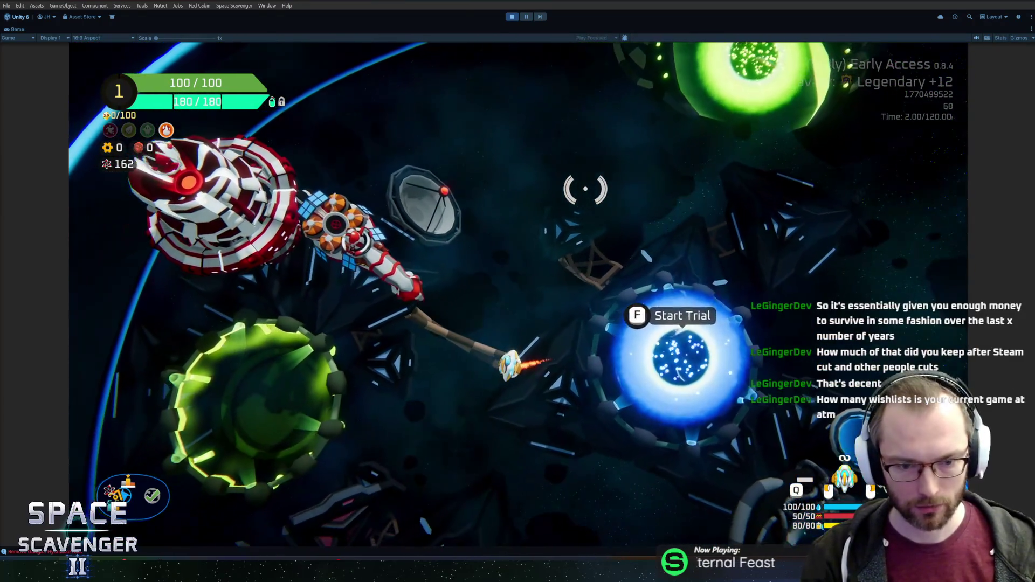
pyautogui.press('d')
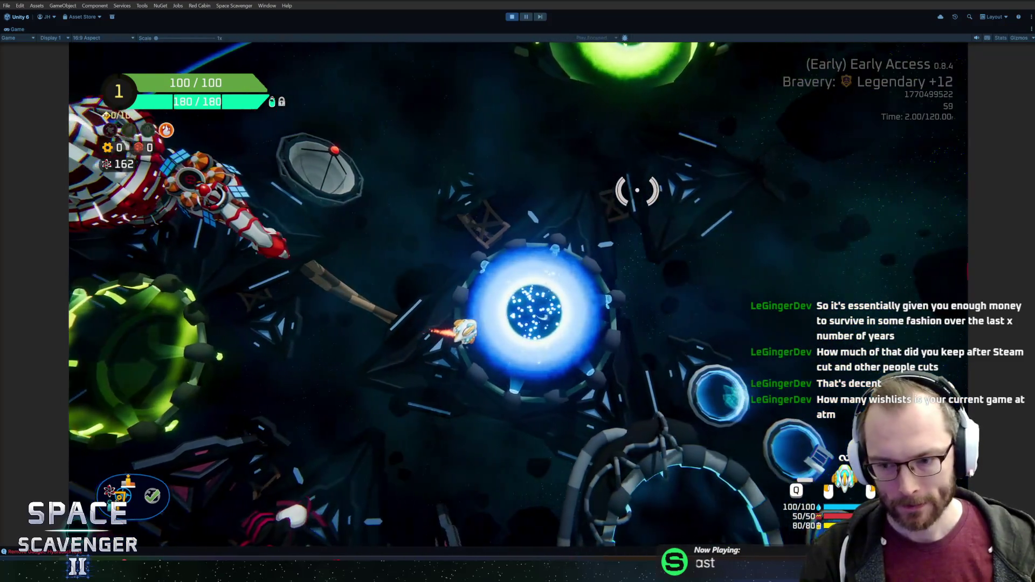
pyautogui.press('f')
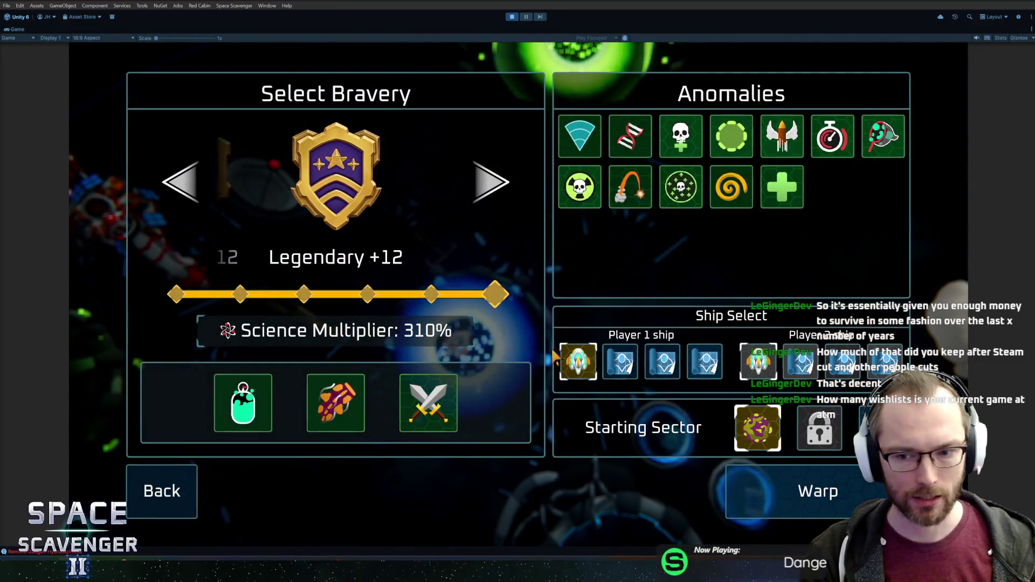
pyautogui.click(783, 192)
pyautogui.click(783, 192)
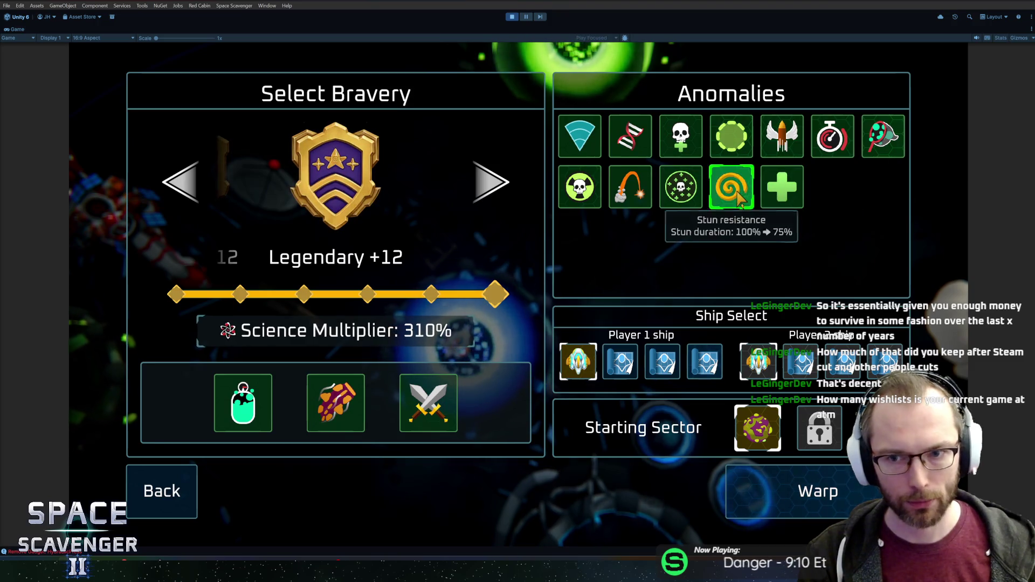
pyautogui.click(737, 198)
pyautogui.click(738, 197)
pyautogui.press('Escape')
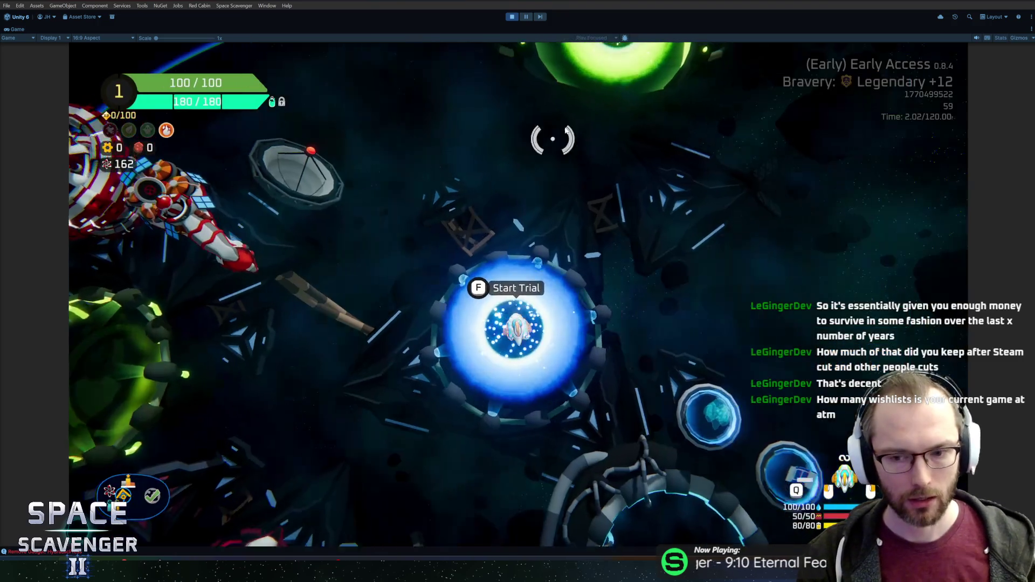
pyautogui.press('f')
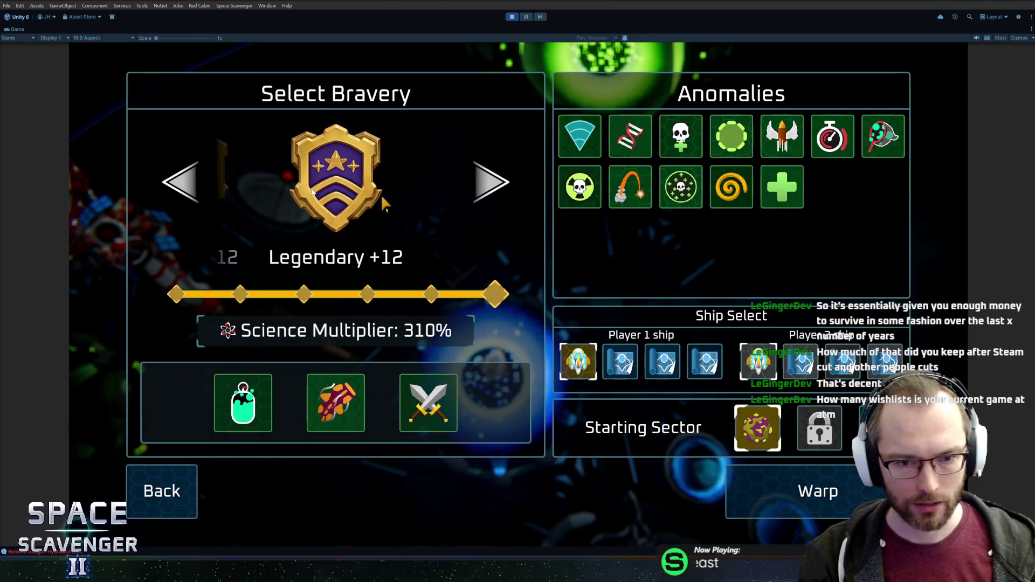
pyautogui.click(189, 184)
pyautogui.click(190, 183)
pyautogui.click(189, 183)
pyautogui.click(190, 183)
pyautogui.click(190, 183)
pyautogui.click(503, 185)
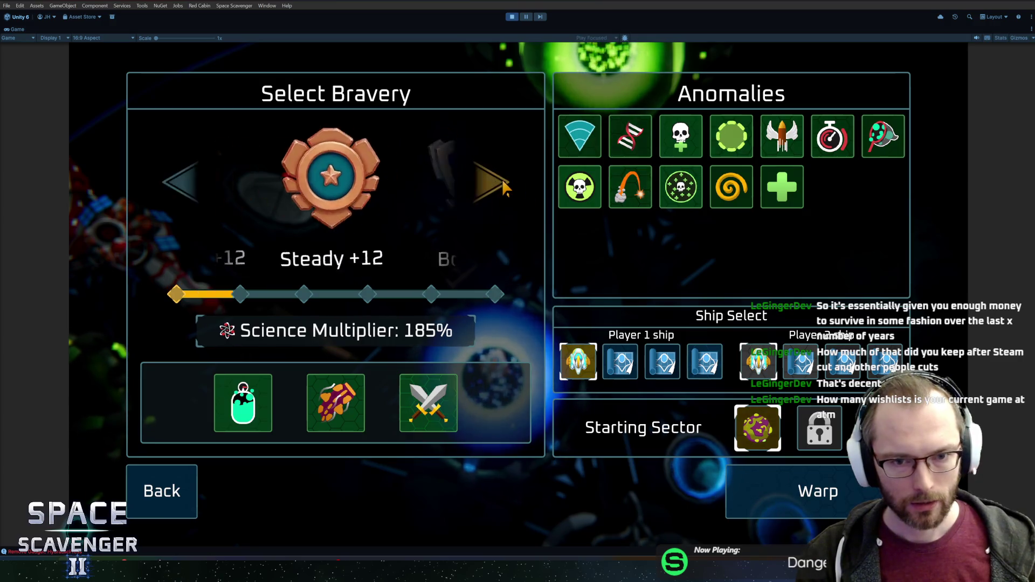
pyautogui.click(503, 186)
pyautogui.click(503, 185)
pyautogui.click(503, 185)
pyautogui.click(503, 185)
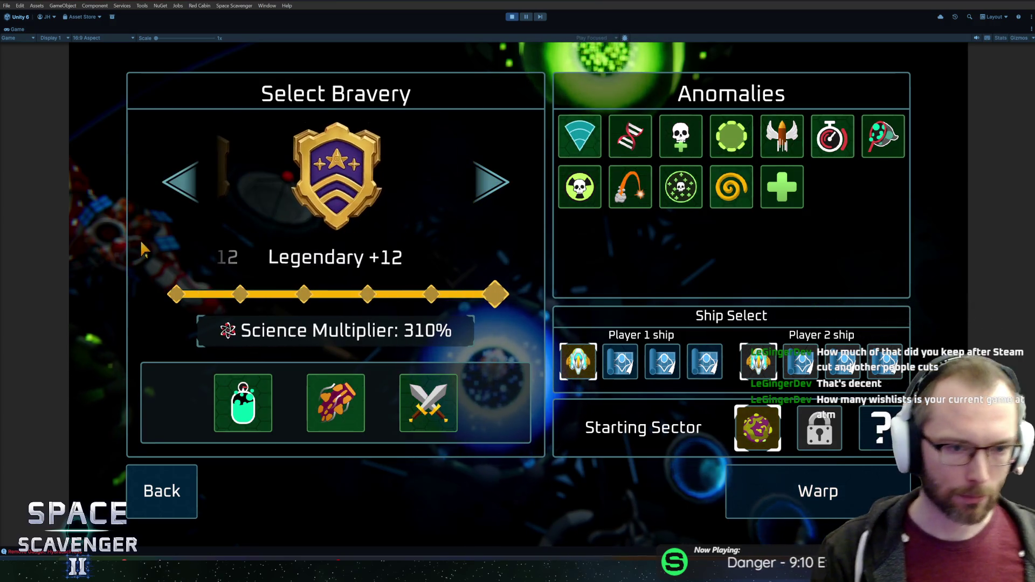
pyautogui.click(181, 186)
pyautogui.click(180, 187)
pyautogui.click(181, 186)
pyautogui.click(181, 186)
pyautogui.click(181, 186)
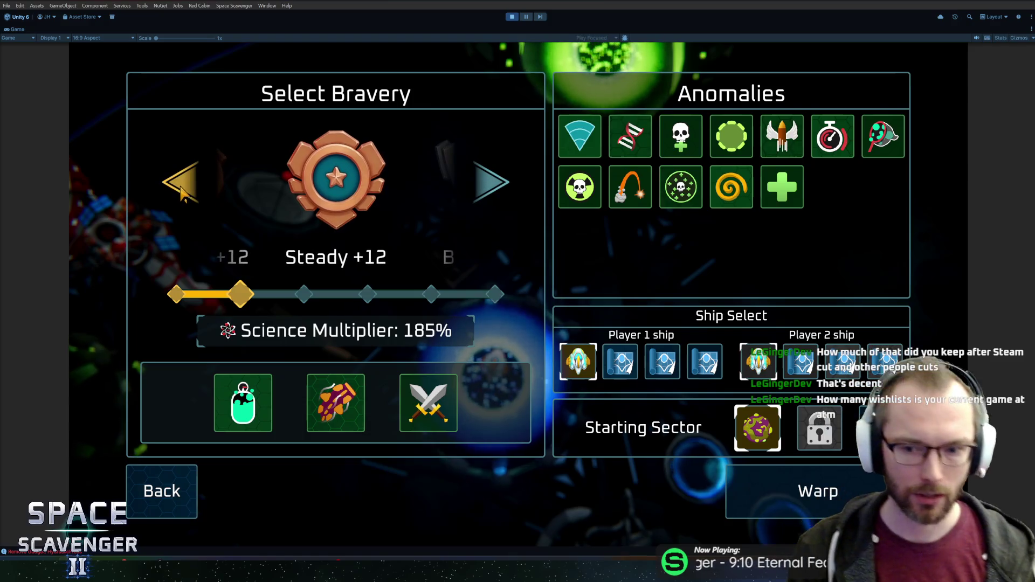
pyautogui.click(500, 167)
pyautogui.click(499, 168)
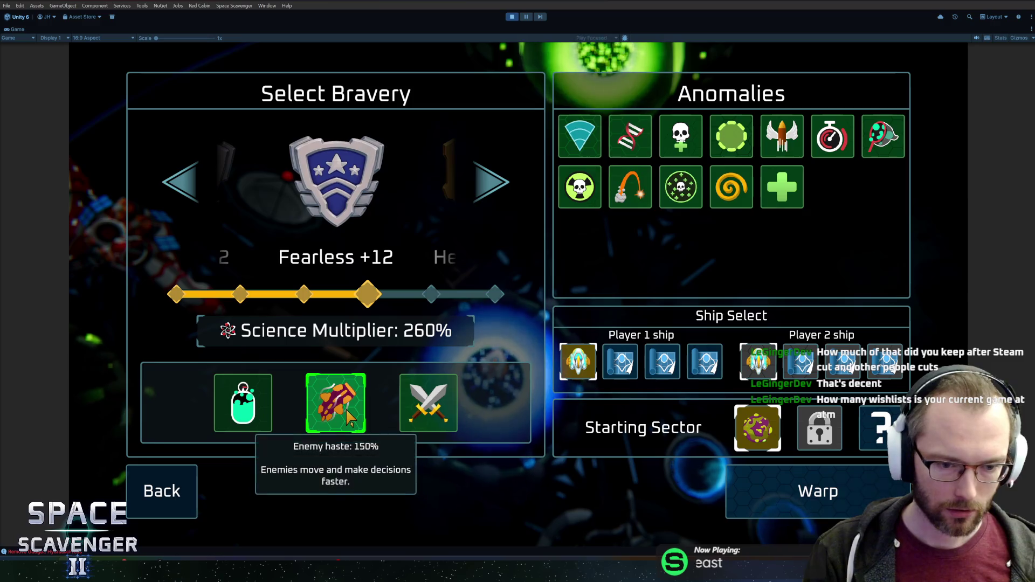
pyautogui.click(473, 195)
pyautogui.click(472, 197)
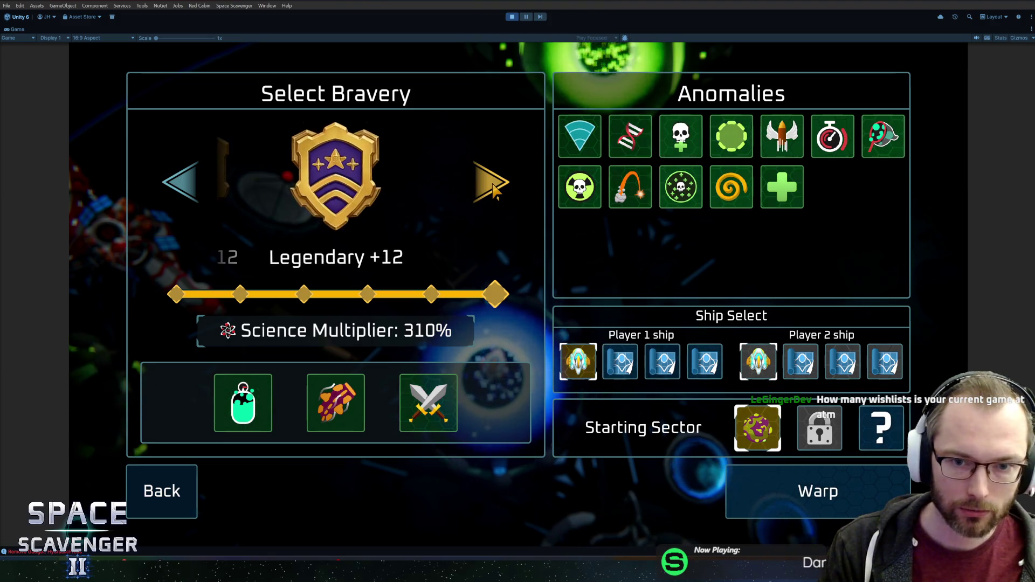
pyautogui.click(199, 197)
pyautogui.click(491, 182)
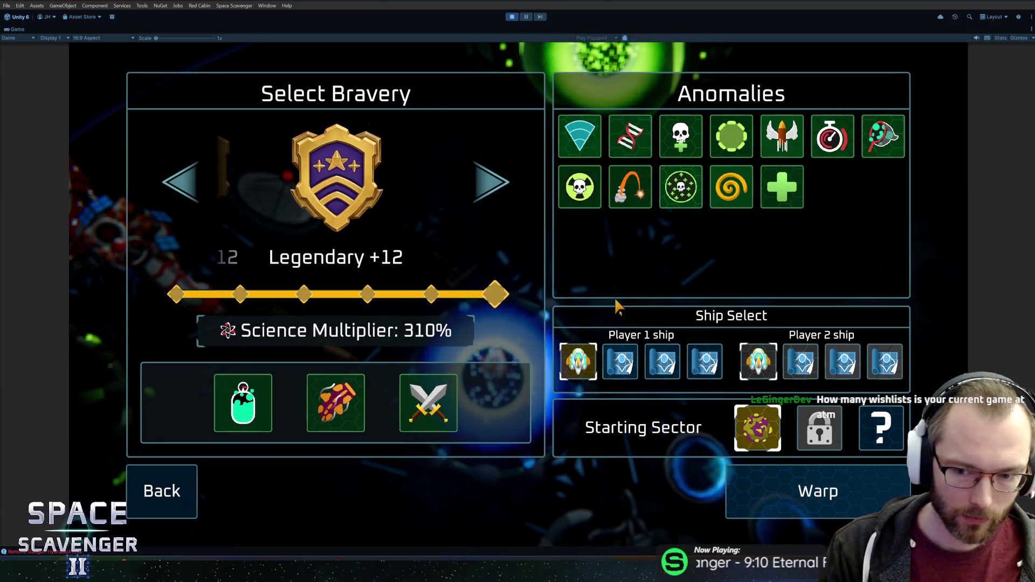
# - Toggle the Starting Sector between Random and Slime to check both labels, ending on Slime
pyautogui.click(882, 437)
pyautogui.click(884, 438)
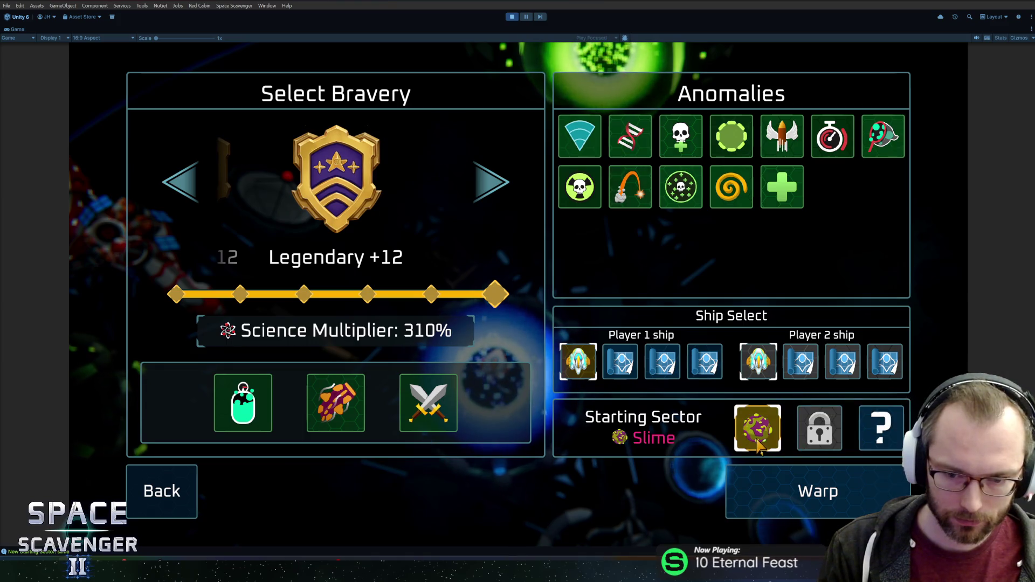
pyautogui.click(887, 436)
pyautogui.click(887, 437)
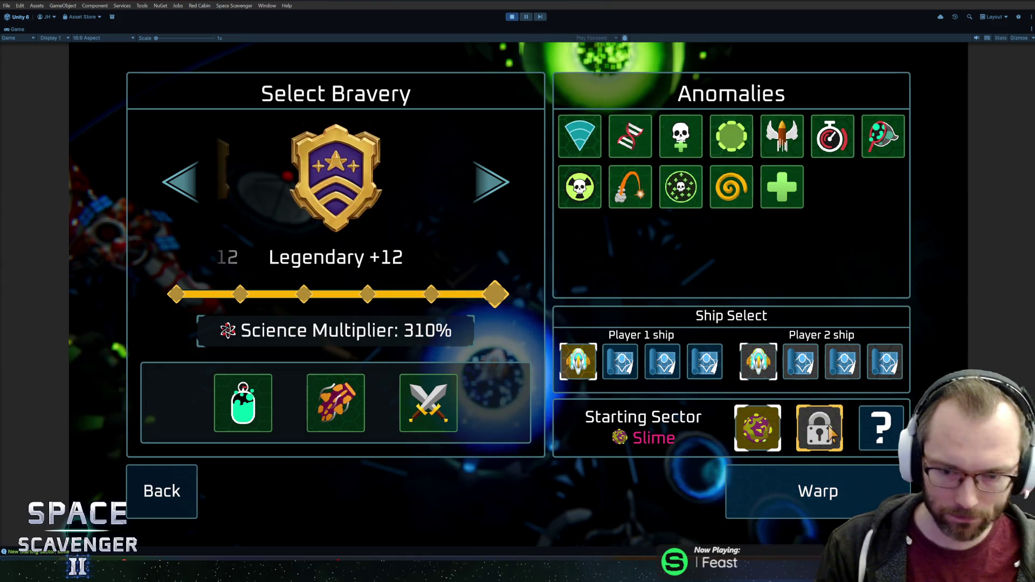
pyautogui.click(885, 436)
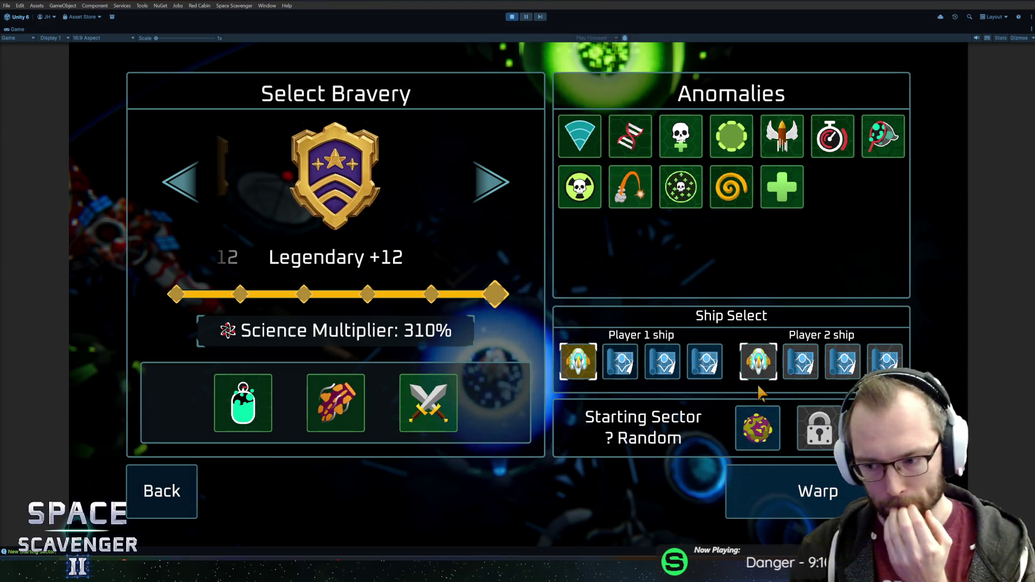
pyautogui.click(759, 430)
pyautogui.click(763, 430)
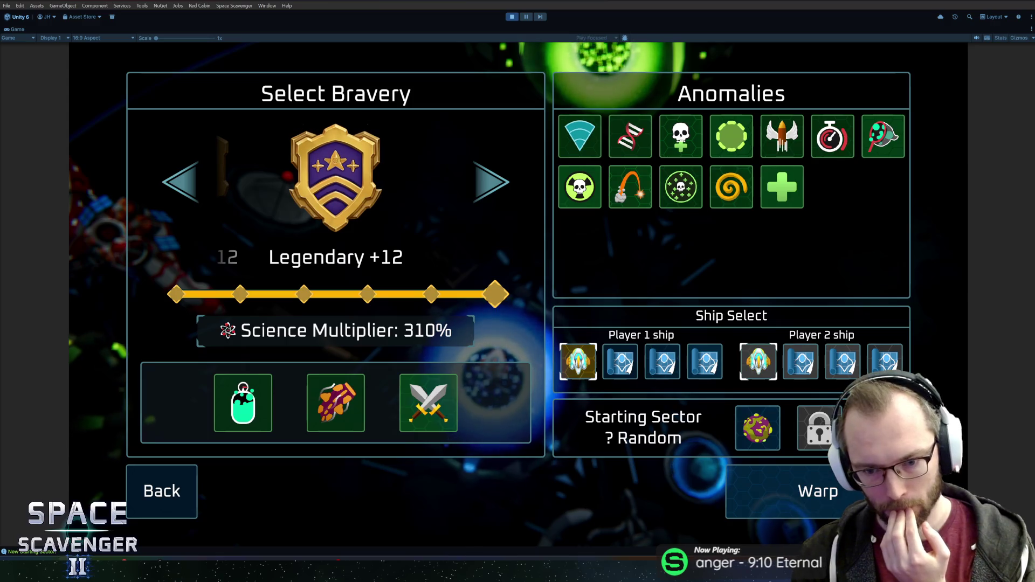
pyautogui.click(779, 426)
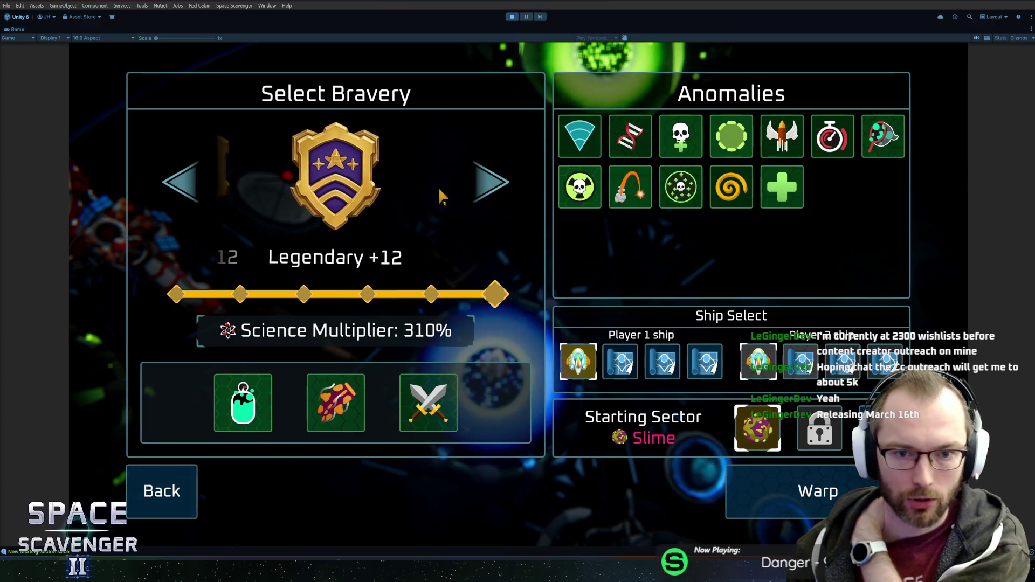
# - Step bravery down through Bold +12 to Cautious, then up to Heroic +12 and Legendary +12
pyautogui.click(187, 189)
pyautogui.click(187, 189)
pyautogui.click(186, 190)
pyautogui.click(188, 195)
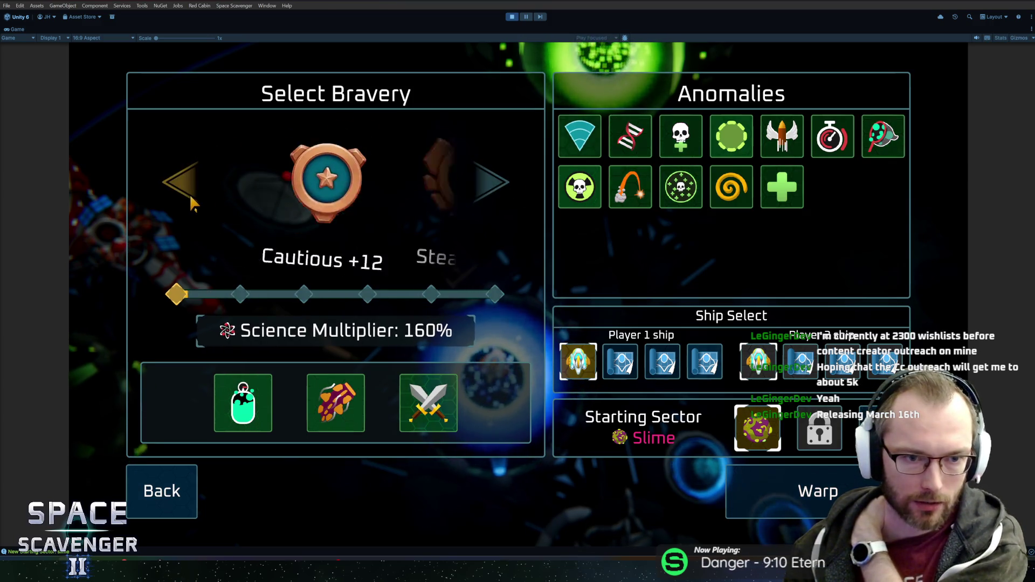
pyautogui.click(469, 183)
pyautogui.click(469, 183)
pyautogui.click(468, 179)
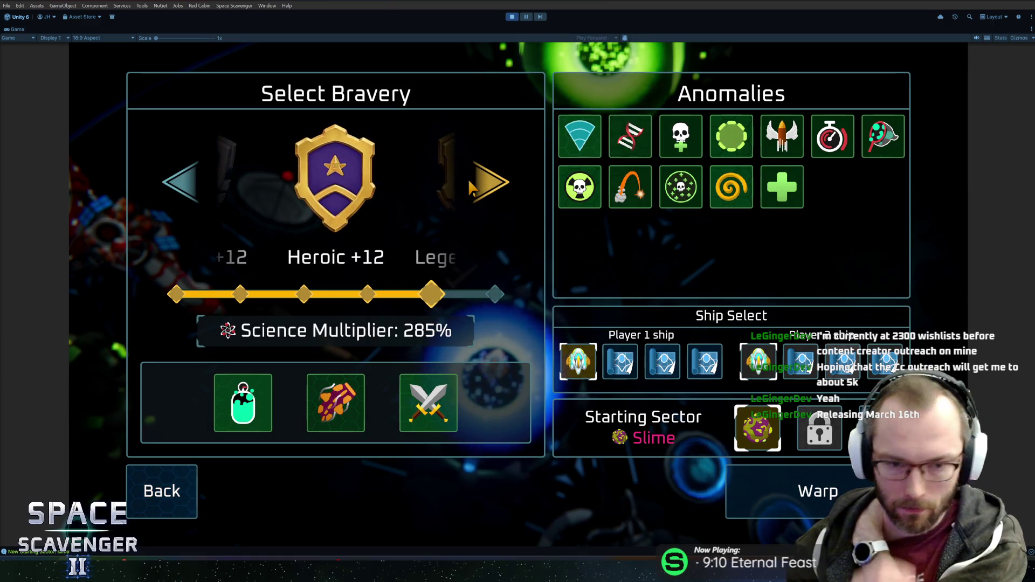
pyautogui.click(468, 179)
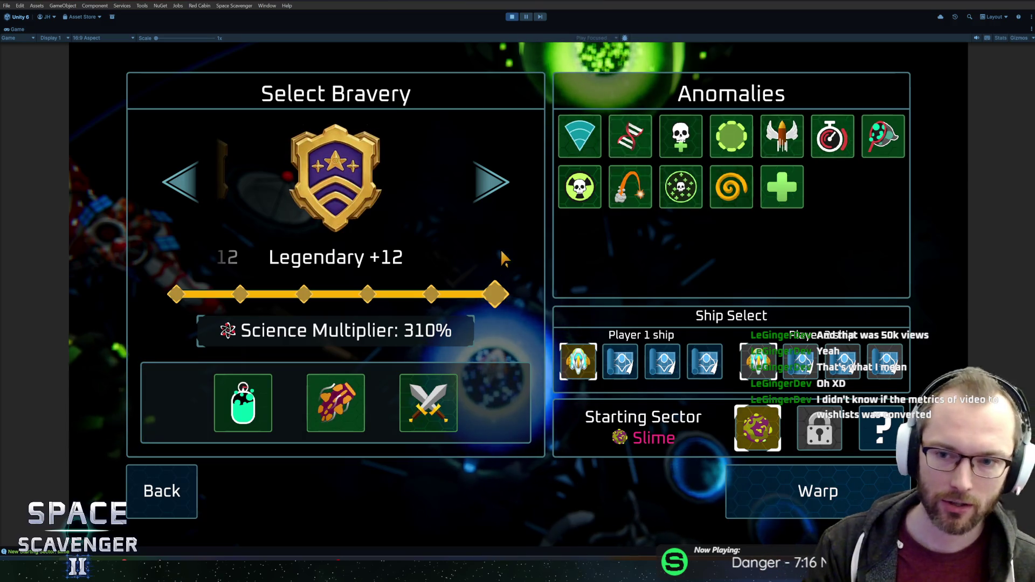
pyautogui.click(178, 183)
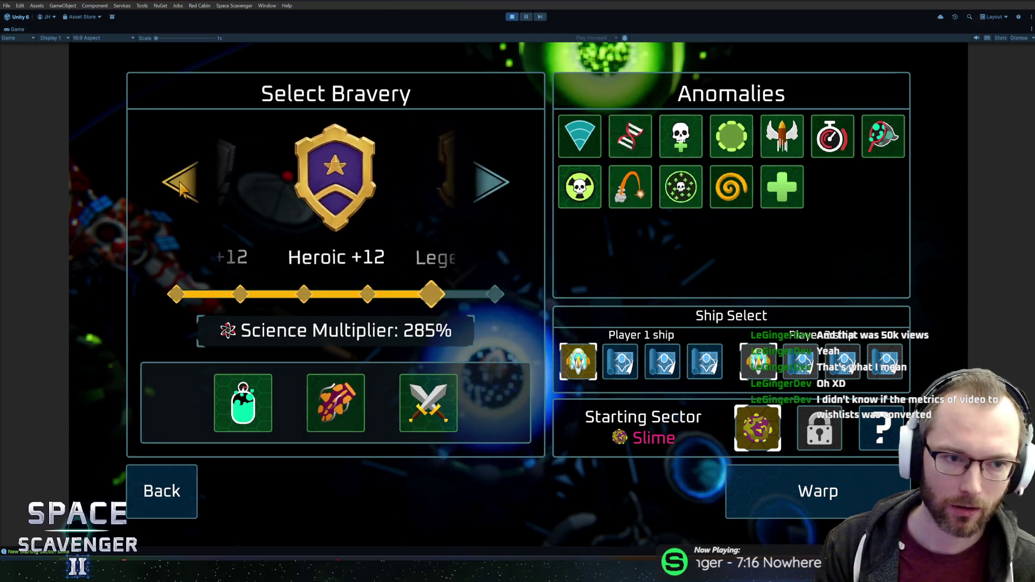
pyautogui.click(178, 184)
pyautogui.click(178, 183)
pyautogui.click(488, 192)
pyautogui.click(488, 192)
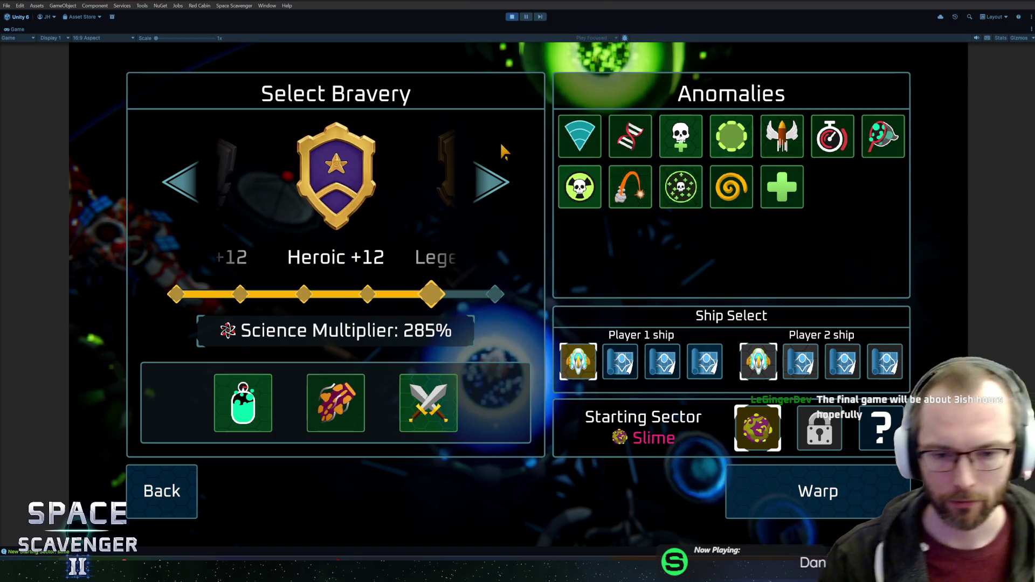
pyautogui.press('Left')
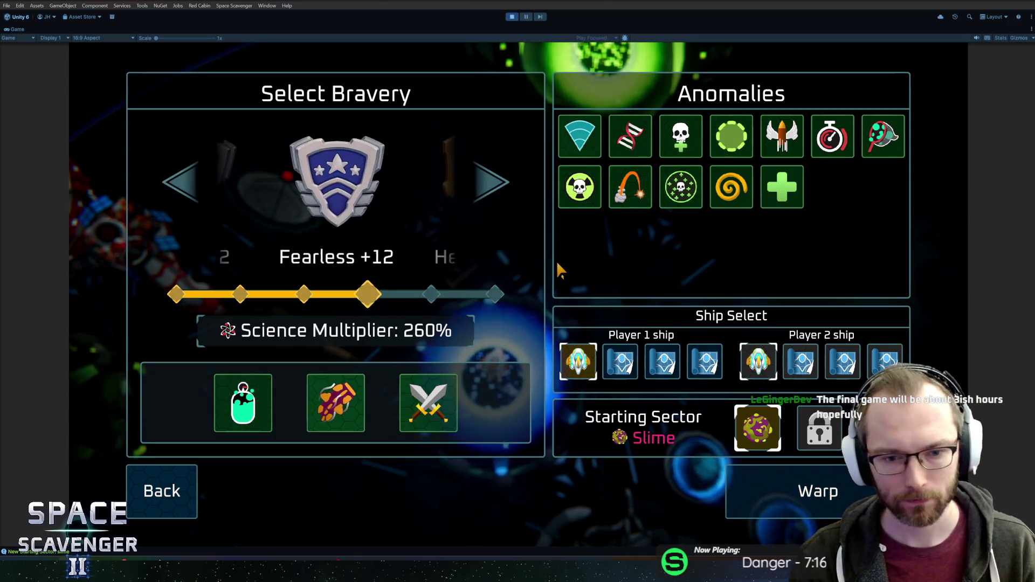
pyautogui.press('Left')
pyautogui.press('Left')
pyautogui.press('Right')
pyautogui.press('Right')
pyautogui.press('Right')
pyautogui.press('Right')
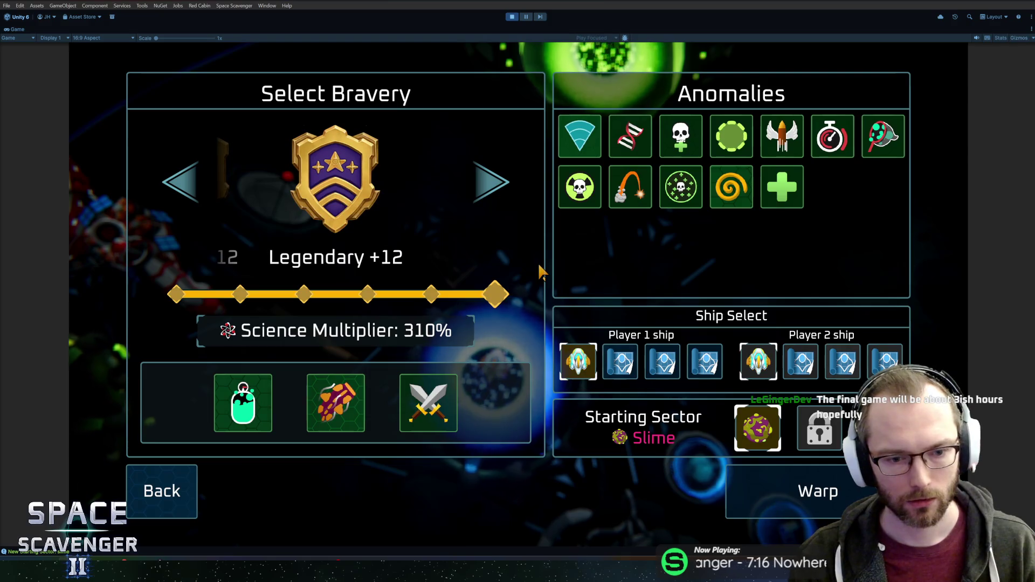
pyautogui.moveTo(333, 400)
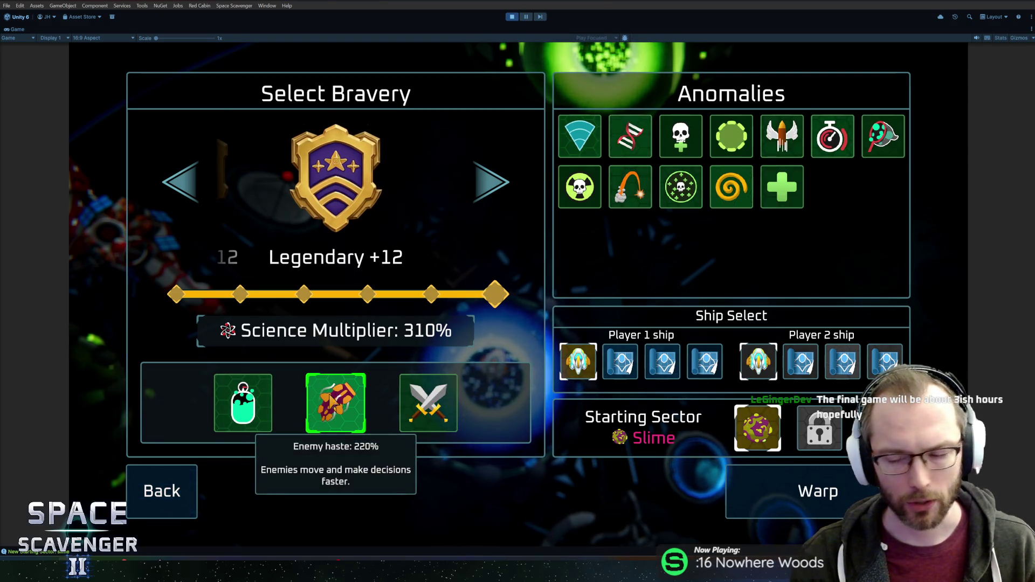
pyautogui.moveTo(247, 411)
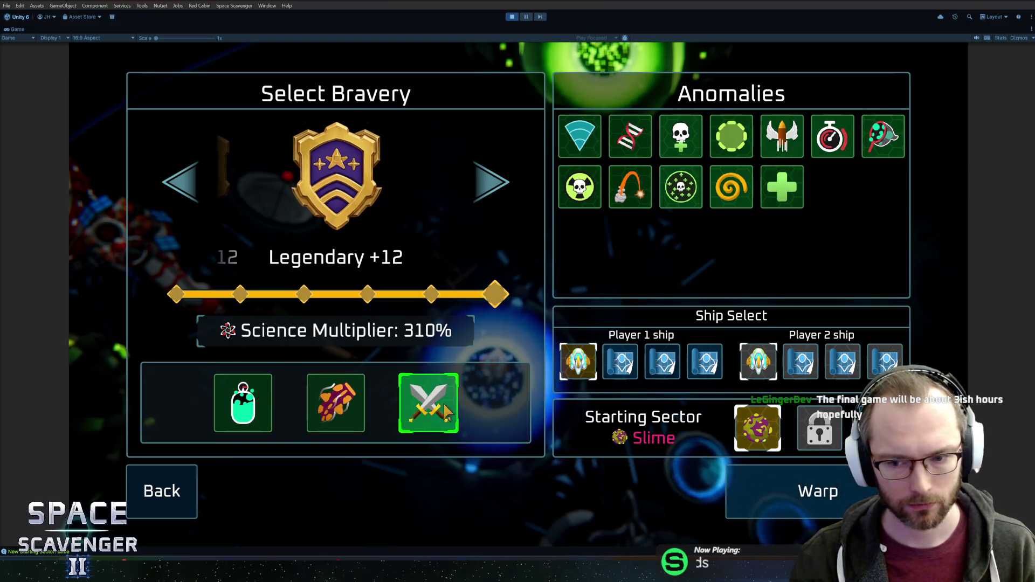
pyautogui.click(819, 431)
pyautogui.click(755, 430)
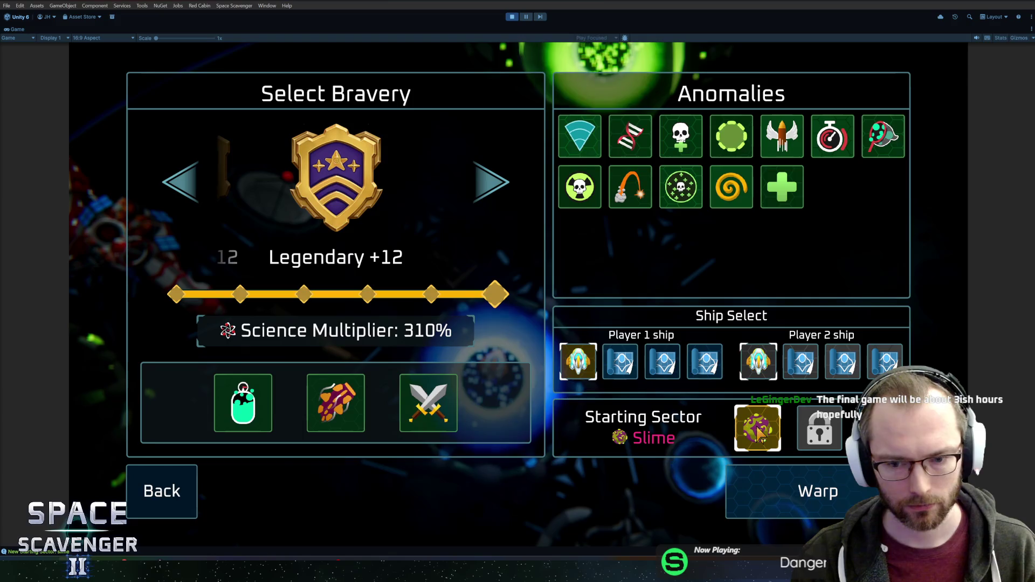
pyautogui.hotkey('ctrl', 'p')
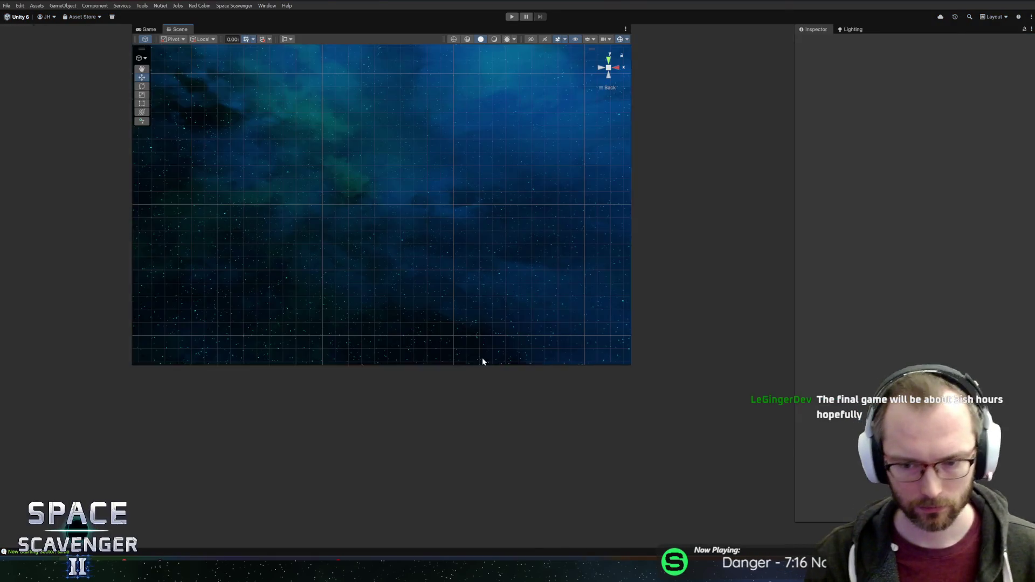
# - Delete the '? ' from the Random fallback string in StartingSectorButton.cs and save
pyautogui.hotkey('alt', 'Tab')
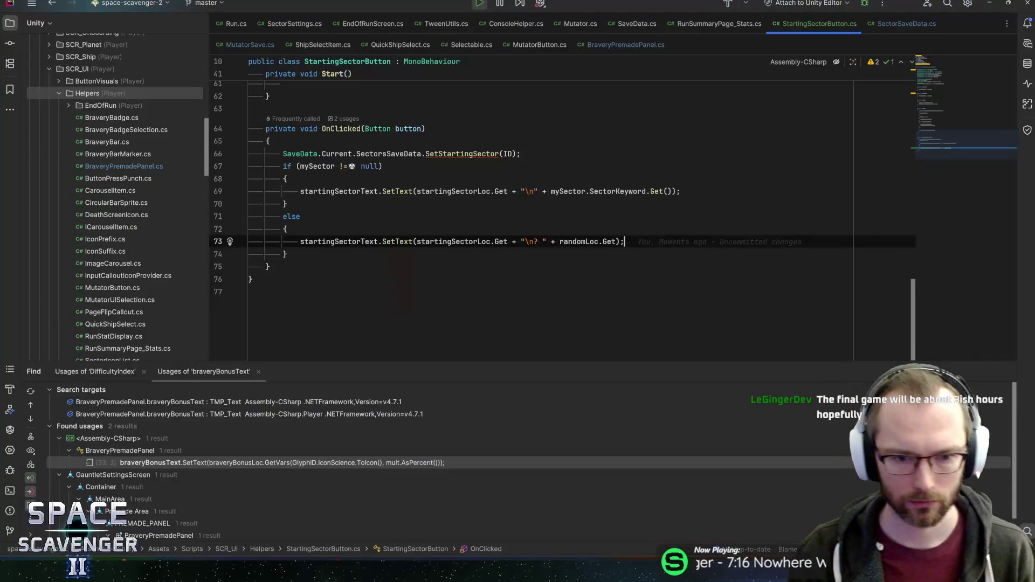
pyautogui.click(286, 254)
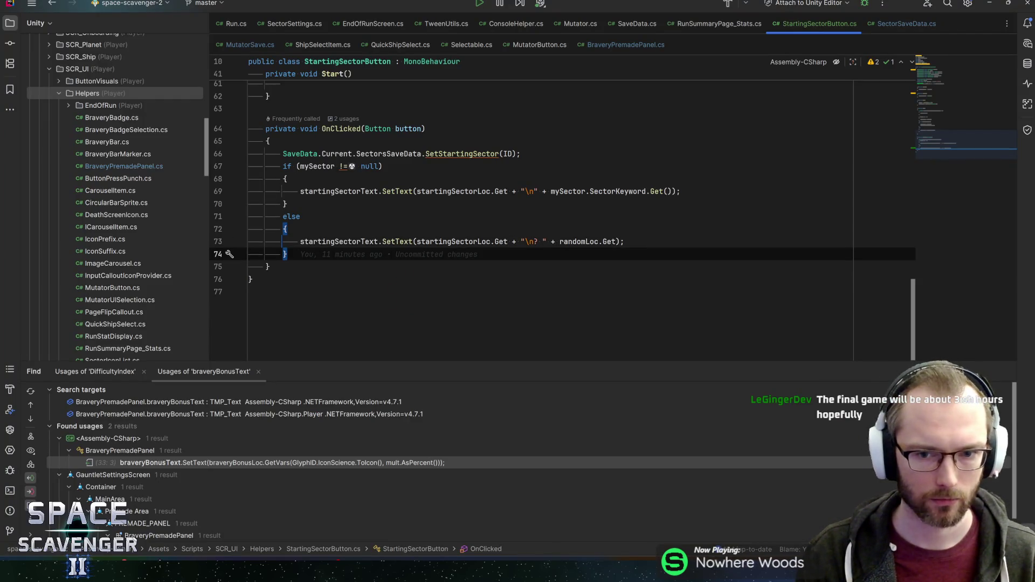
pyautogui.click(545, 242)
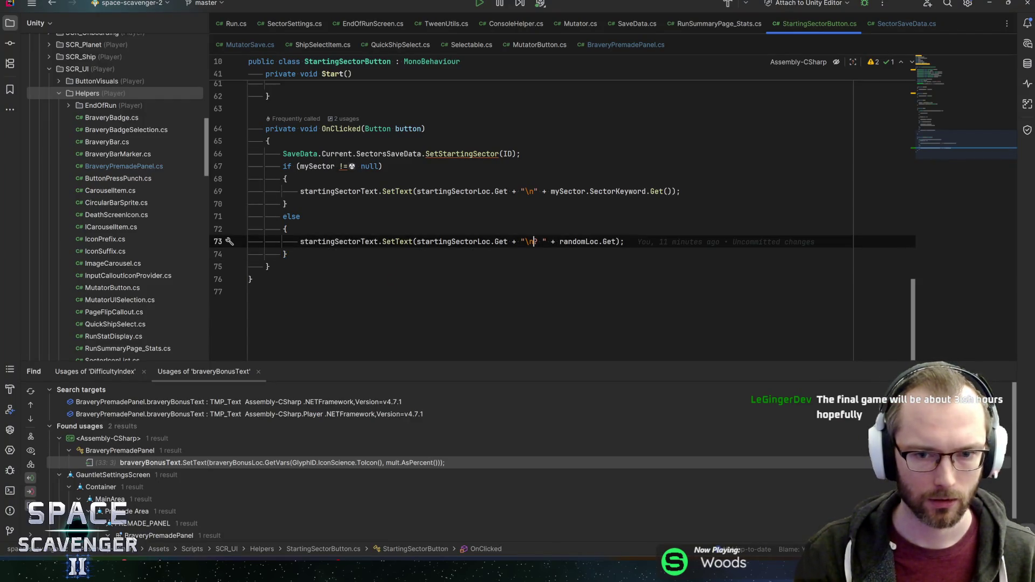
pyautogui.press('BackSpace')
pyautogui.press('BackSpace')
pyautogui.press('End')
pyautogui.hotkey('ctrl', 's')
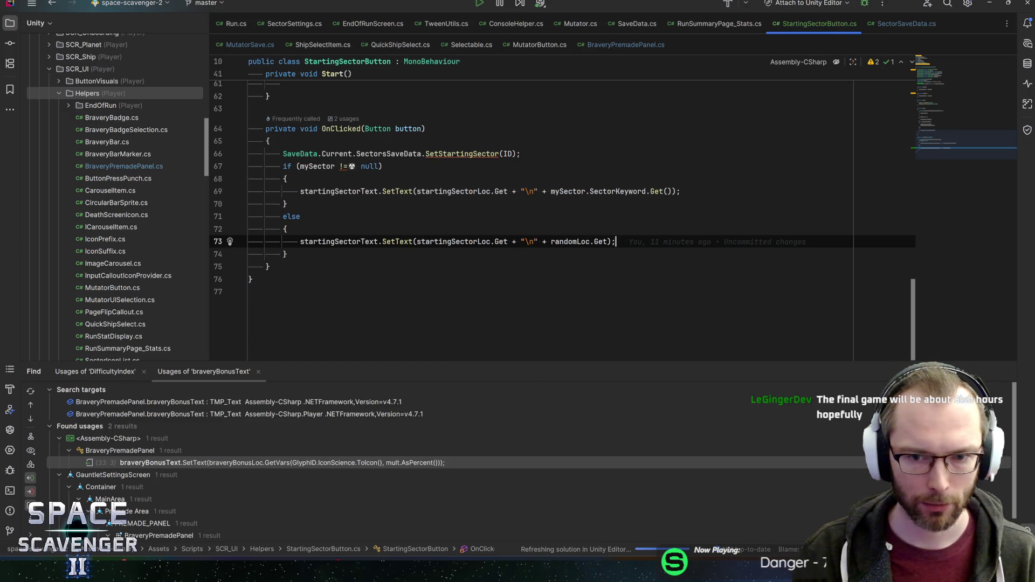
# - Append .Colorize(Col.ScavOrange) to randomLoc.Get, save, and return to Unity
pyautogui.click(609, 242)
pyautogui.write('.Color')
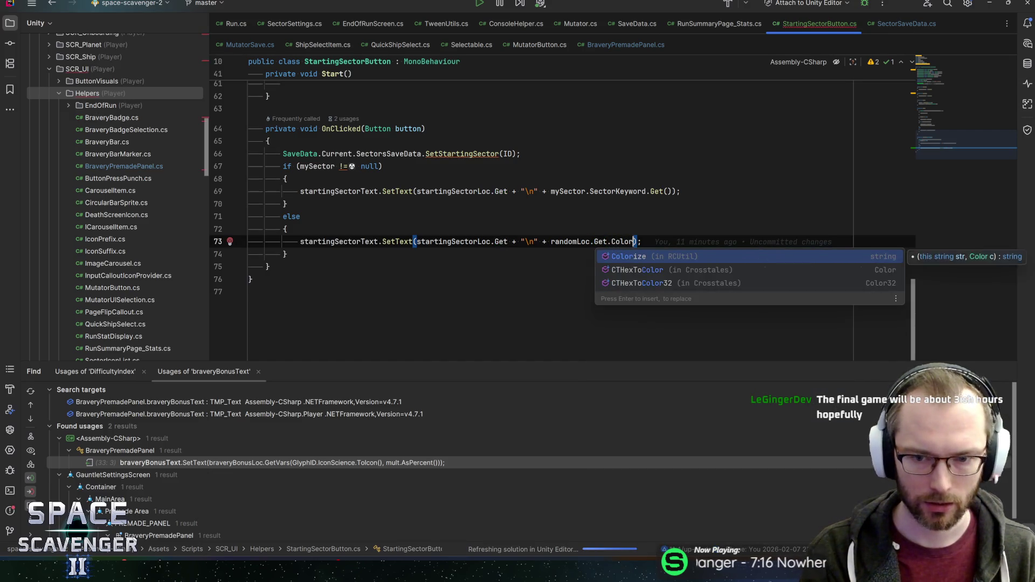
pyautogui.press('Return')
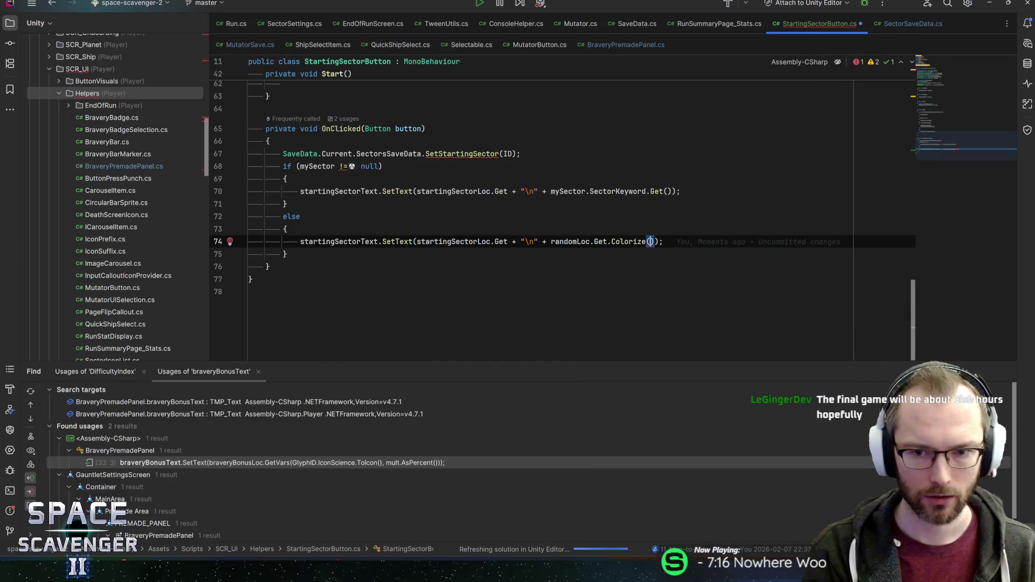
pyautogui.write('Col.sca')
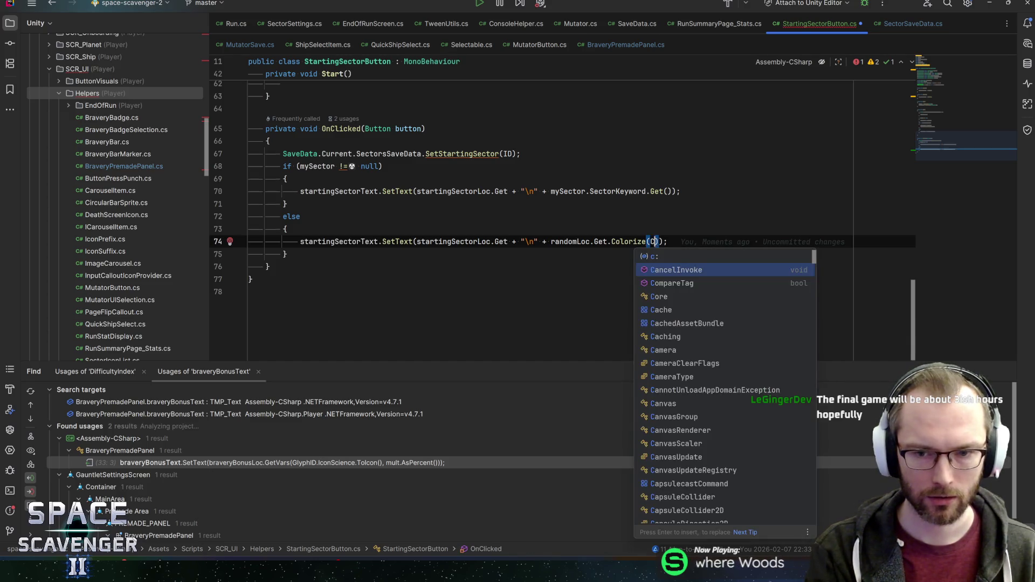
pyautogui.press('Return')
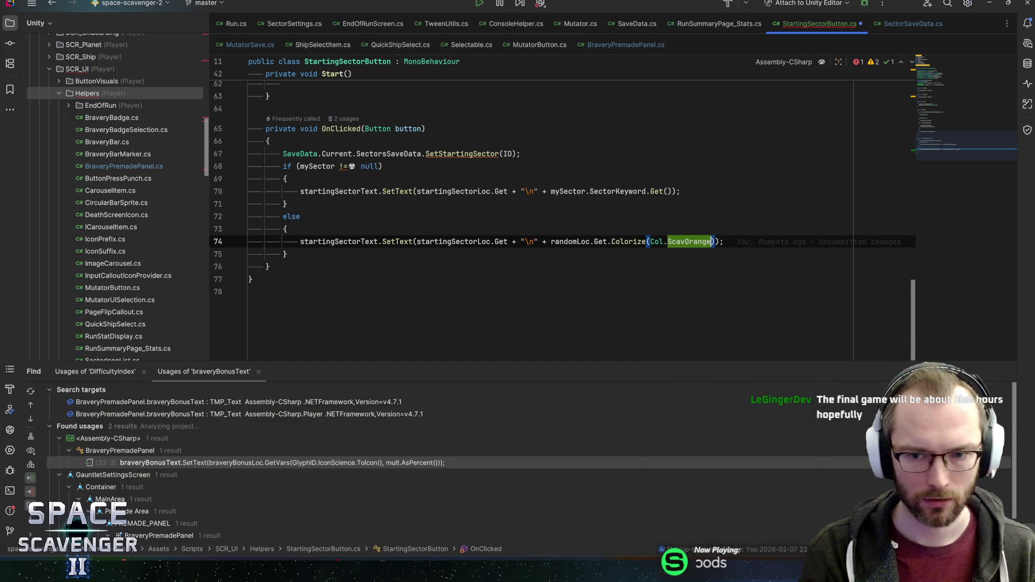
pyautogui.press('End')
pyautogui.hotkey('ctrl', 's')
pyautogui.hotkey('alt', 'Tab')
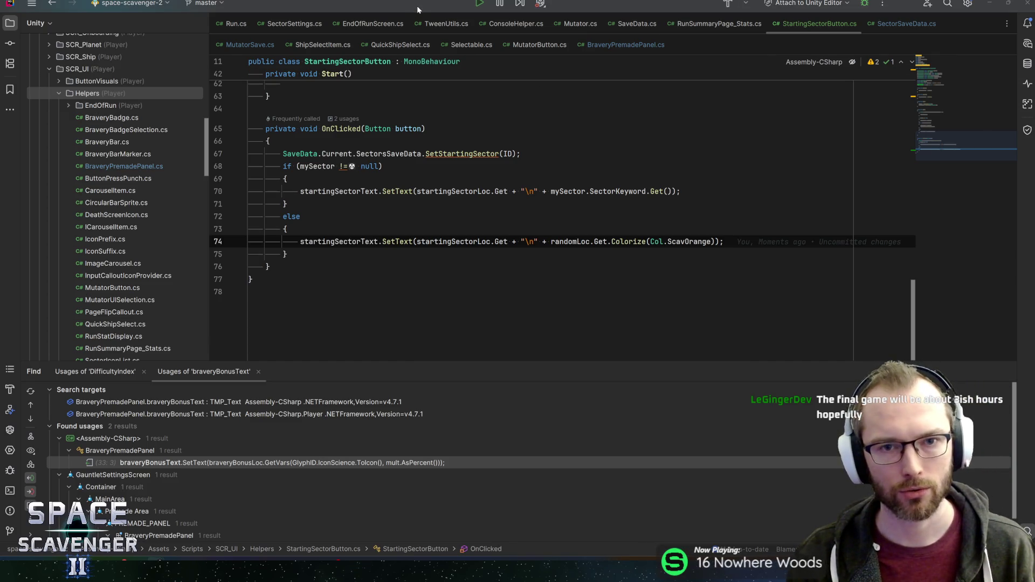
pyautogui.hotkey('alt', 'Tab')
pyautogui.hotkey('alt', 'Tab')
pyautogui.hotkey('alt', 'Tab')
pyautogui.hotkey('alt', 'Tab')
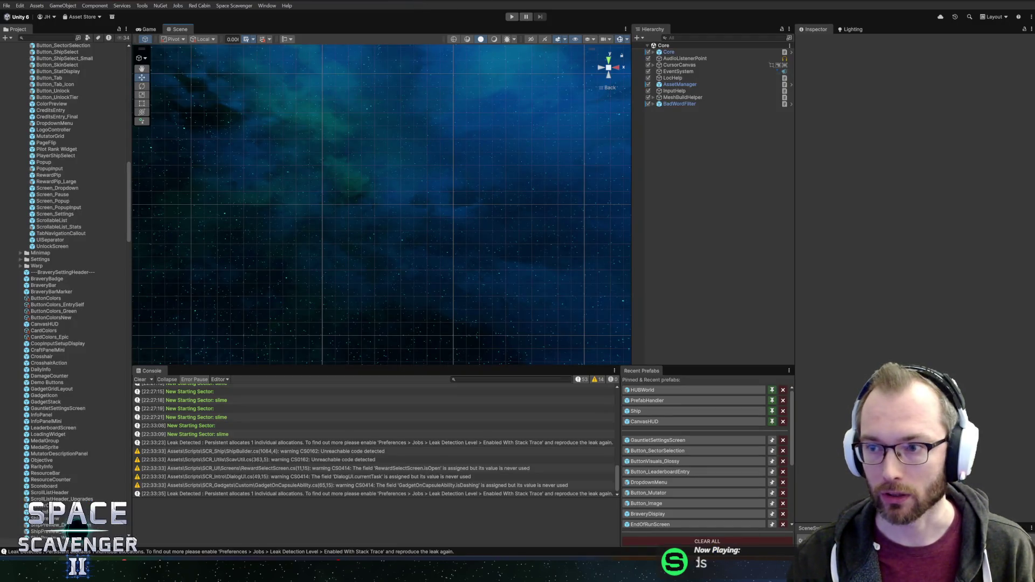
# - Play the game full-view, open the run setup screen to check Starting Sector, then stop playing
pyautogui.click(512, 19)
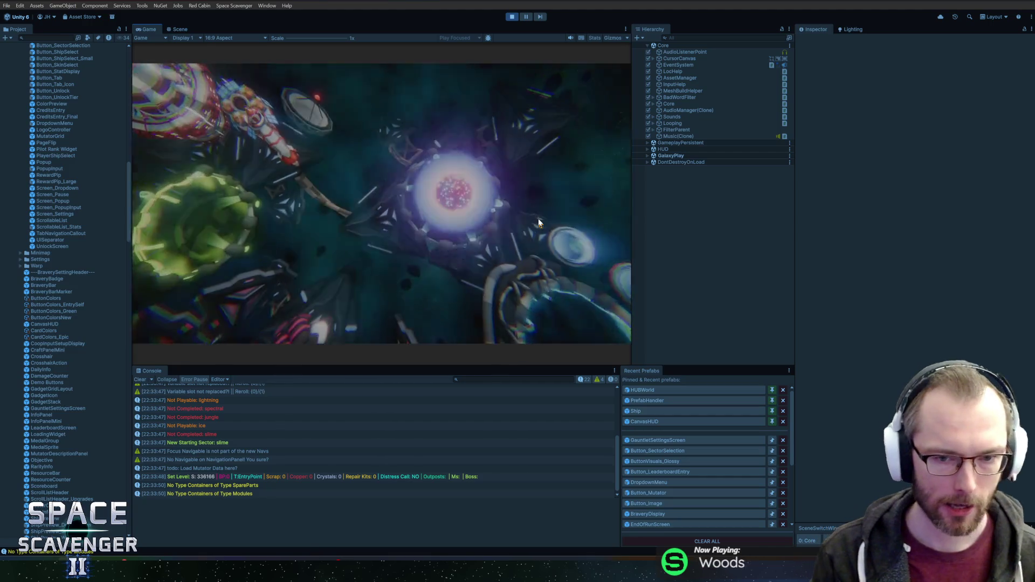
pyautogui.hotkey('shift', 'space')
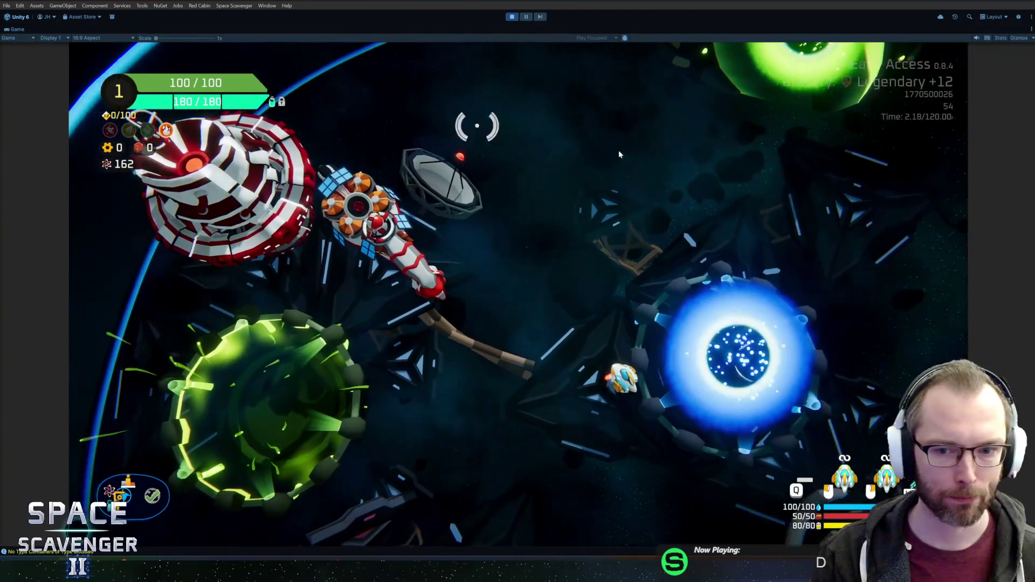
pyautogui.press('f')
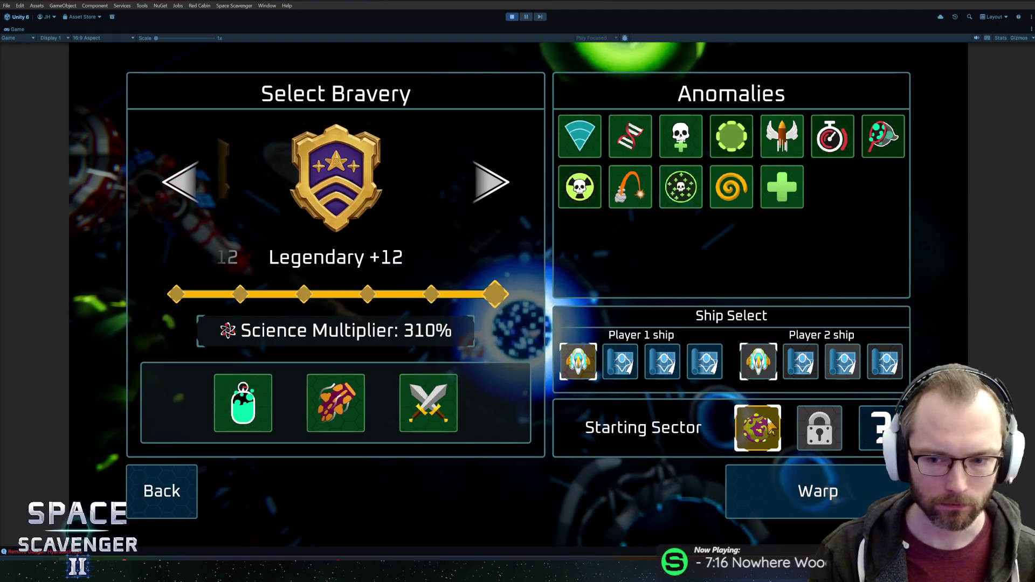
pyautogui.hotkey('ctrl', 'p')
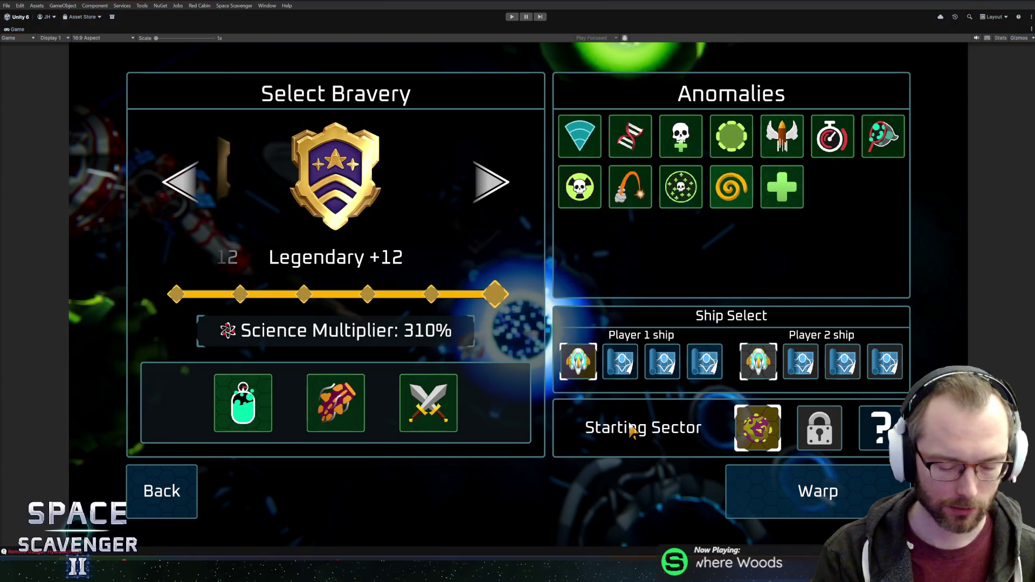
pyautogui.hotkey('alt', 'Tab')
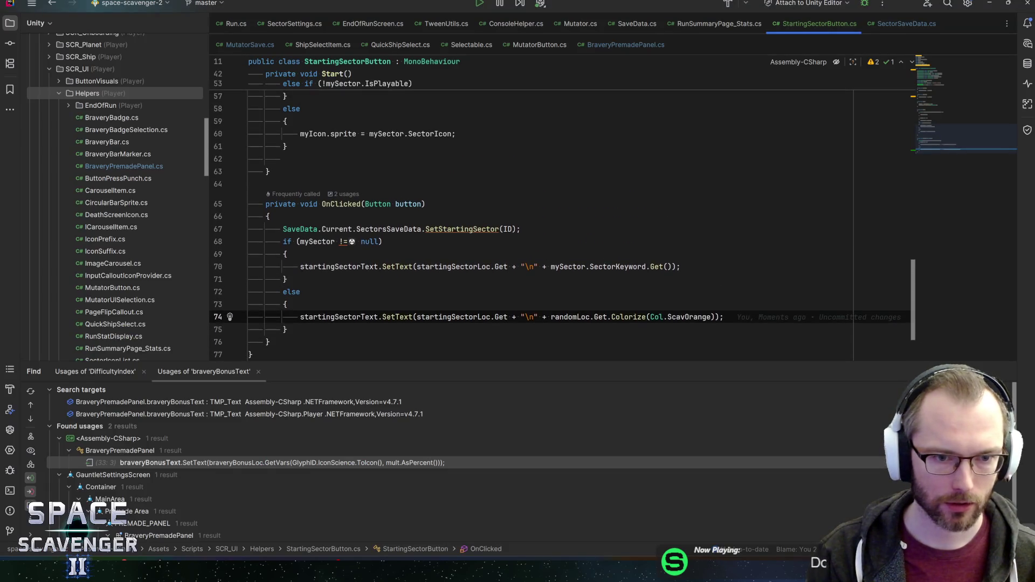
# - Inspect OnClicked in StartingSectorButton and the Click declaration in Button.cs
pyautogui.click(345, 204)
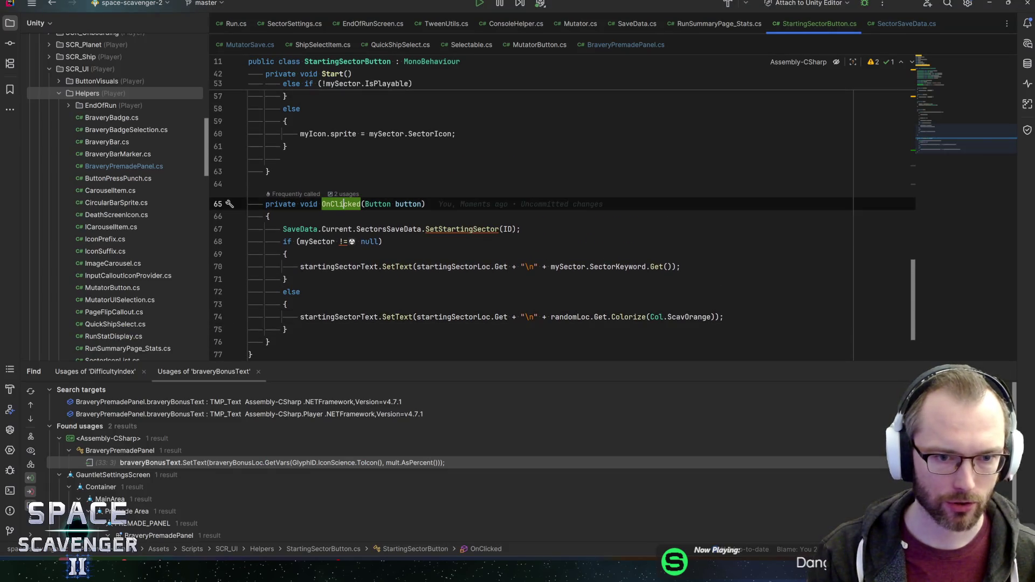
pyautogui.scroll(10, 531, 210)
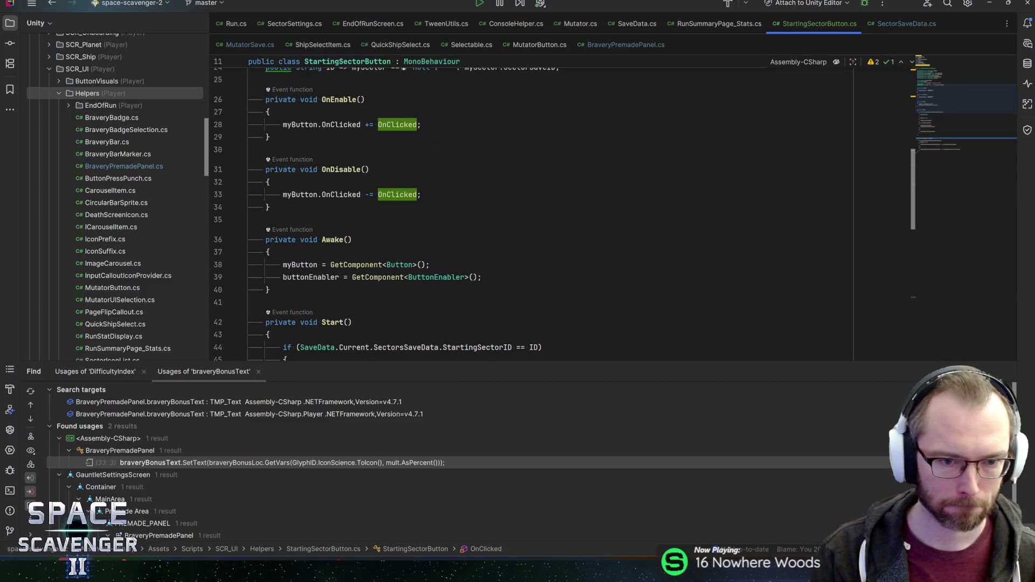
pyautogui.scroll(-4, 348, 259)
pyautogui.keyDown('ctrl'); pyautogui.click(348, 260); pyautogui.keyUp('ctrl')
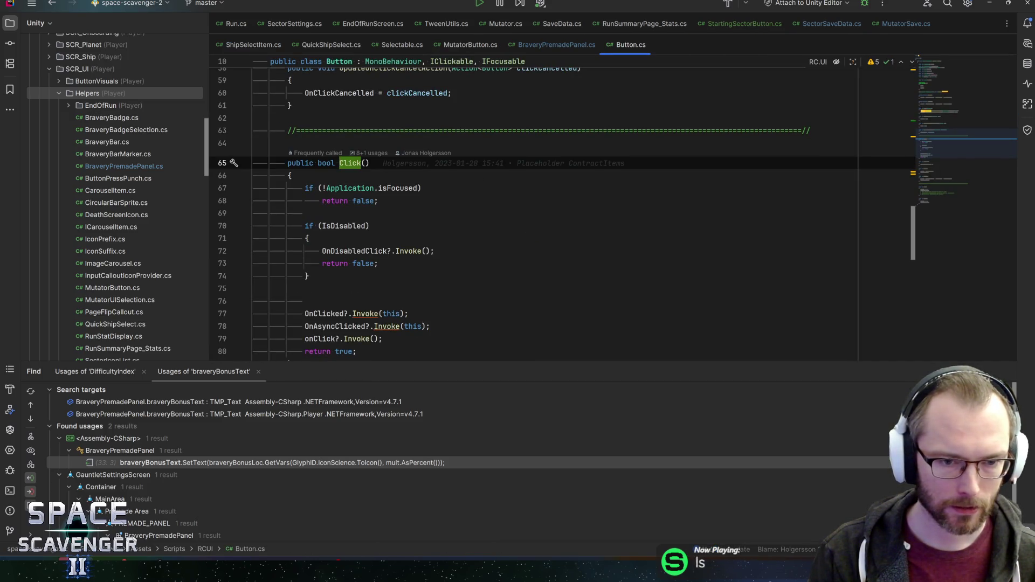
pyautogui.scroll(-2, 531, 216)
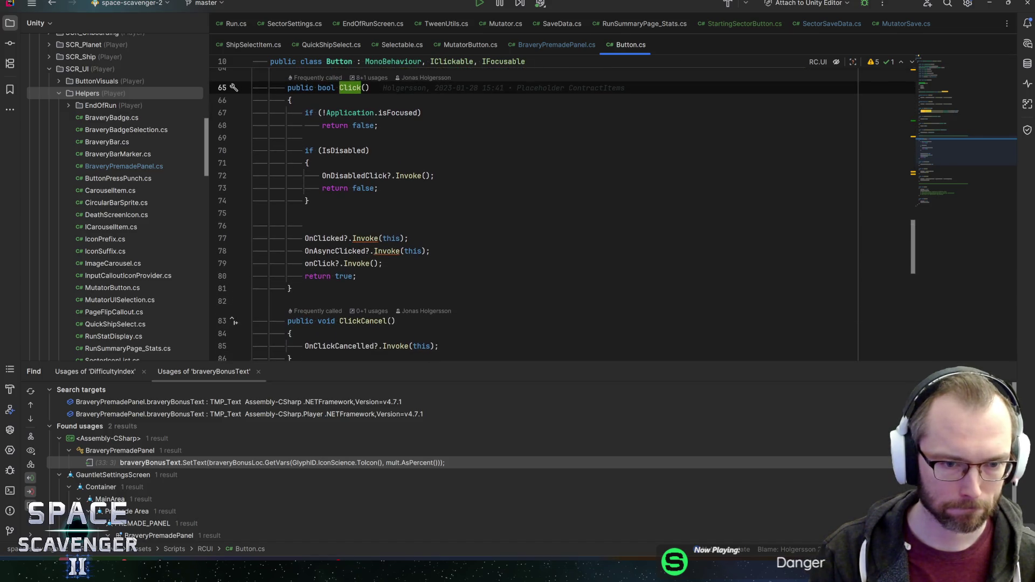
# - Navigate back to Start's saved-sector check on line 44 and set a breakpoint there
pyautogui.hotkey('ctrl', 'alt', 'Left')
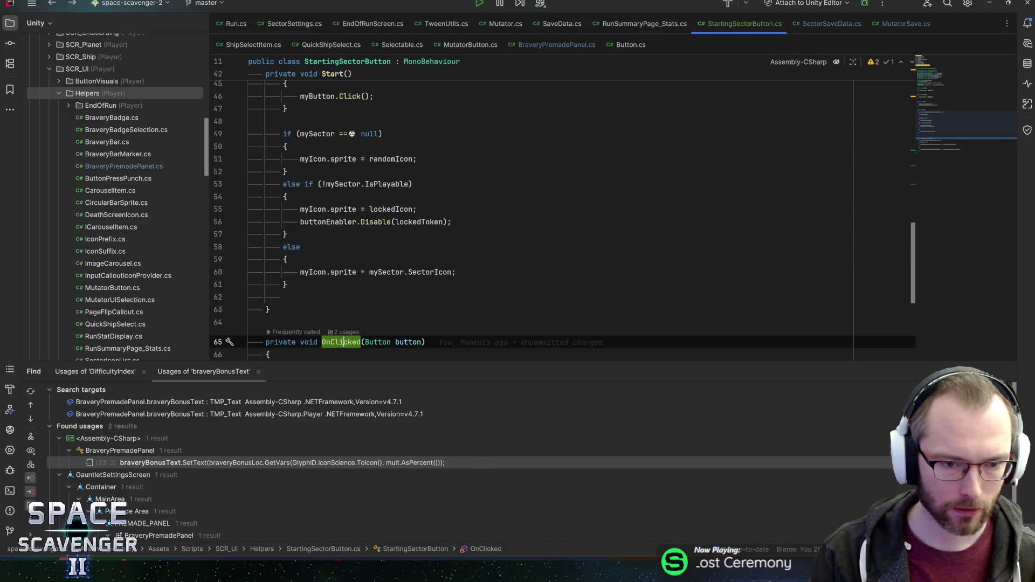
pyautogui.hotkey('ctrl', 'alt', 'Left')
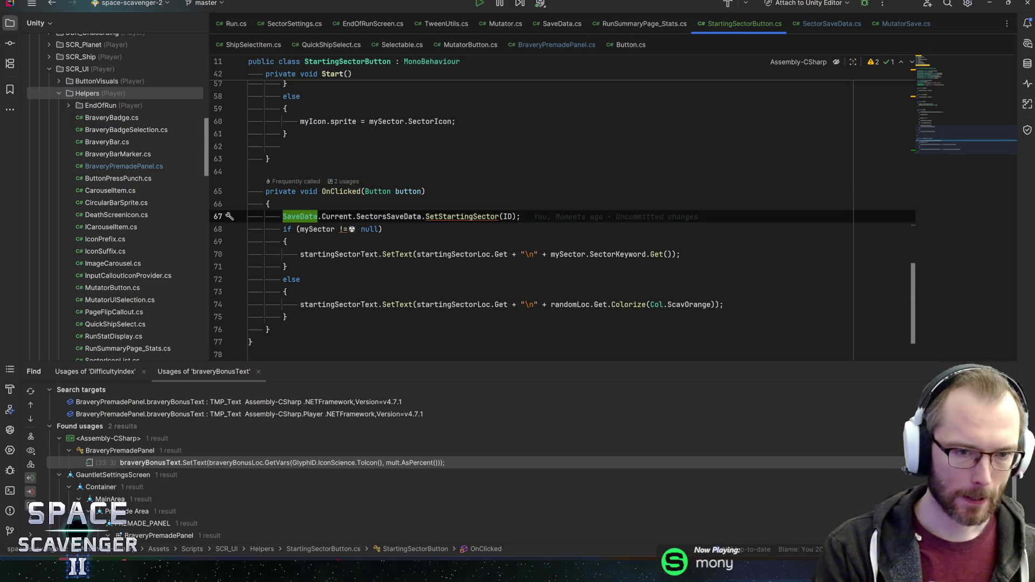
pyautogui.hotkey('ctrl', 'alt', 'Left')
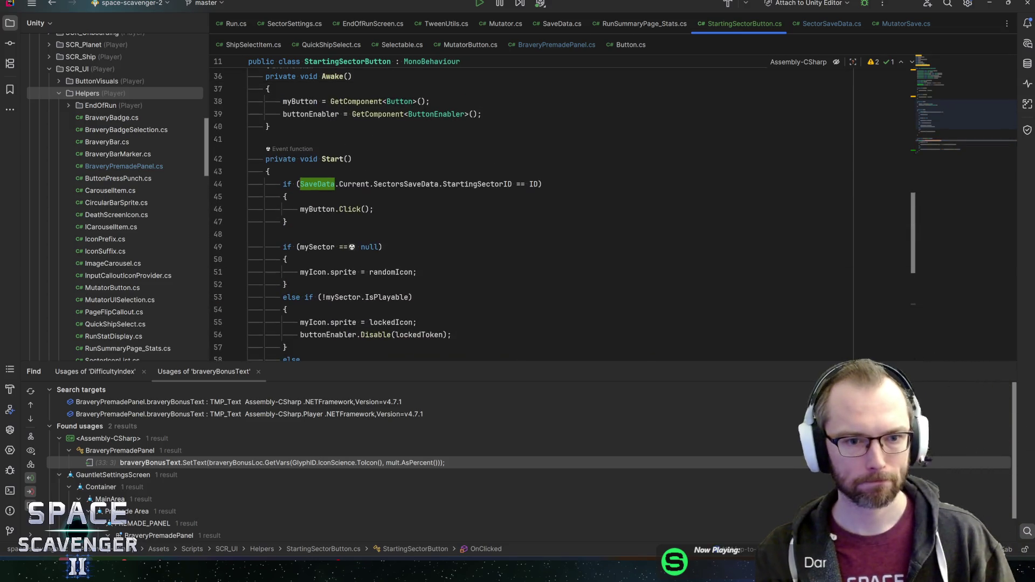
pyautogui.click(352, 183)
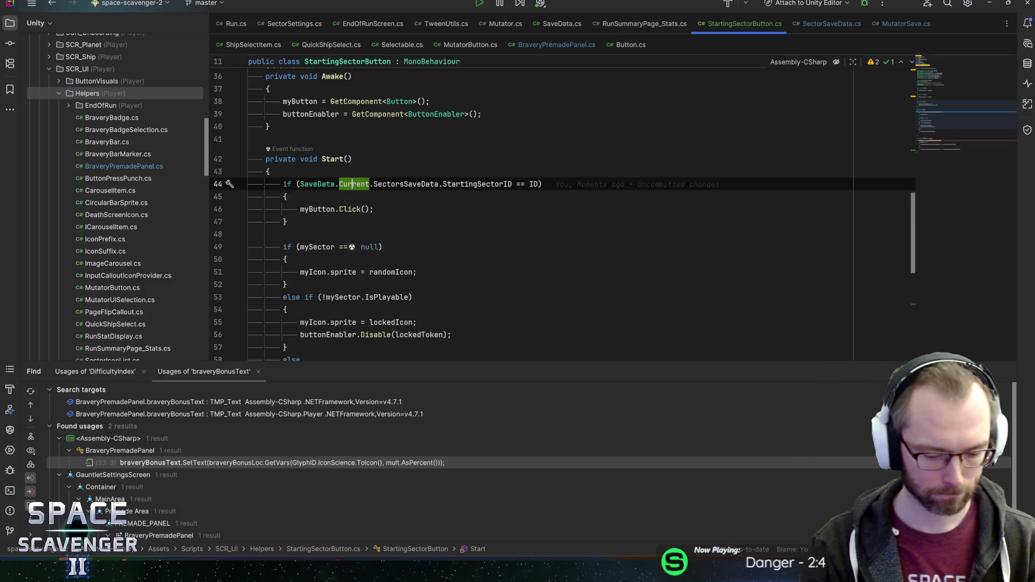
pyautogui.press('F9')
pyautogui.hotkey('alt', 'Tab')
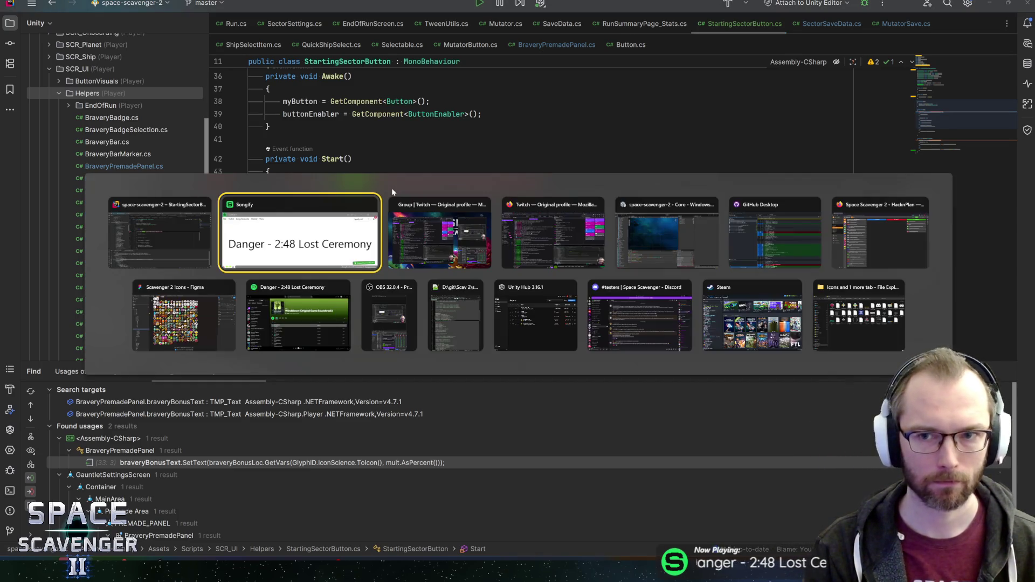
pyautogui.press('Escape')
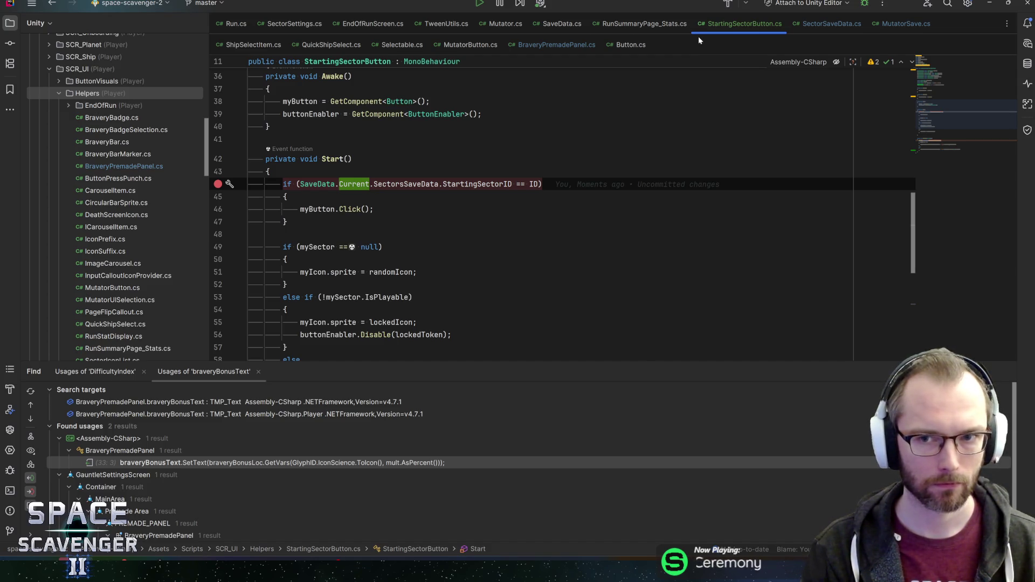
# - Attach Rider's debugger to the Unity Editor and start the game in Play mode
pyautogui.hotkey('alt', 'Tab')
pyautogui.hotkey('alt', 'Tab')
pyautogui.hotkey('alt', 'Tab')
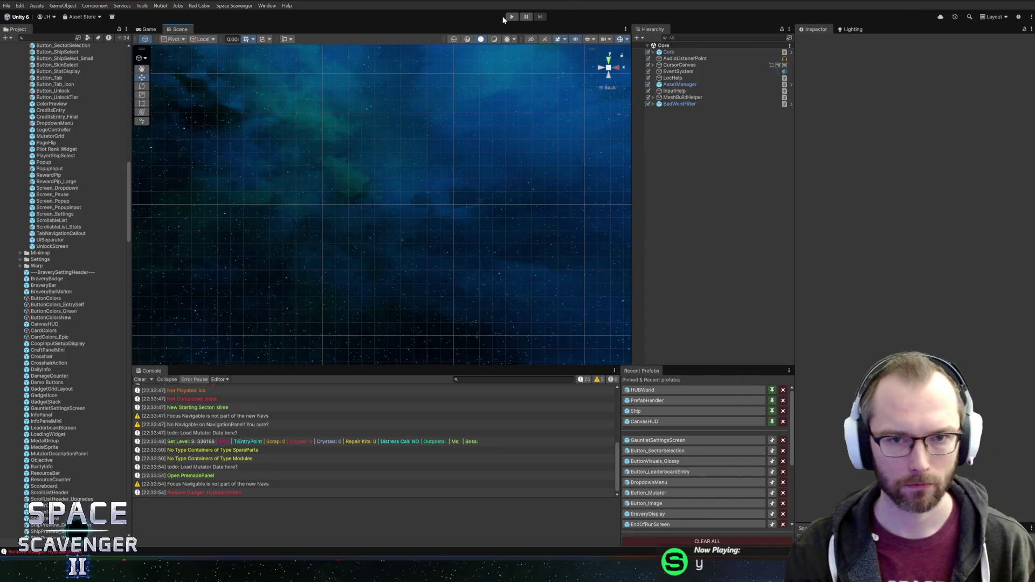
pyautogui.hotkey('alt', 'Tab')
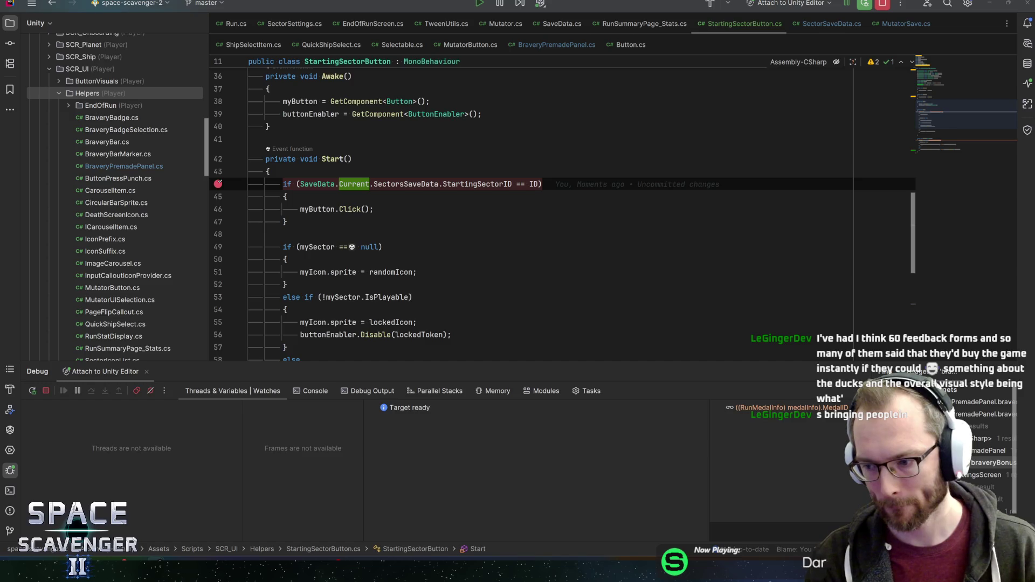
pyautogui.hotkey('alt', 'Tab')
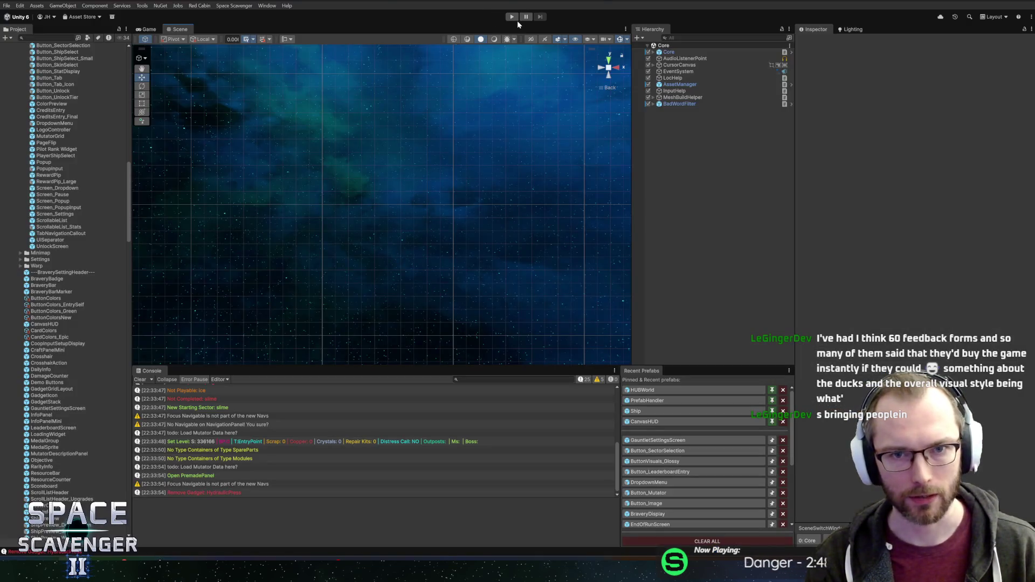
pyautogui.click(512, 16)
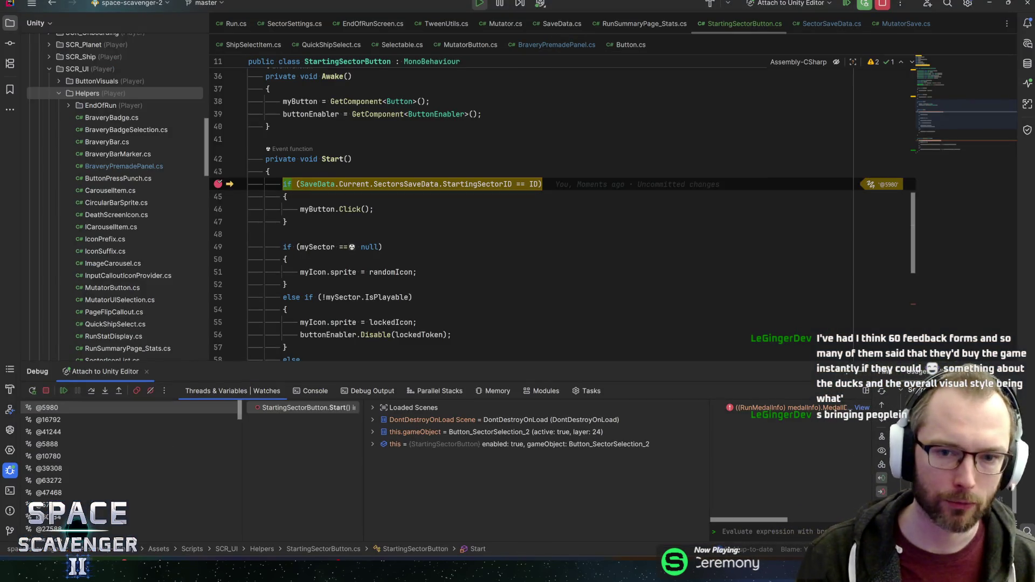
# - Inspect the saved StartingSectorID, resume through the sector buttons, and step past the check
pyautogui.hotkey('alt', '3')
pyautogui.click(286, 196)
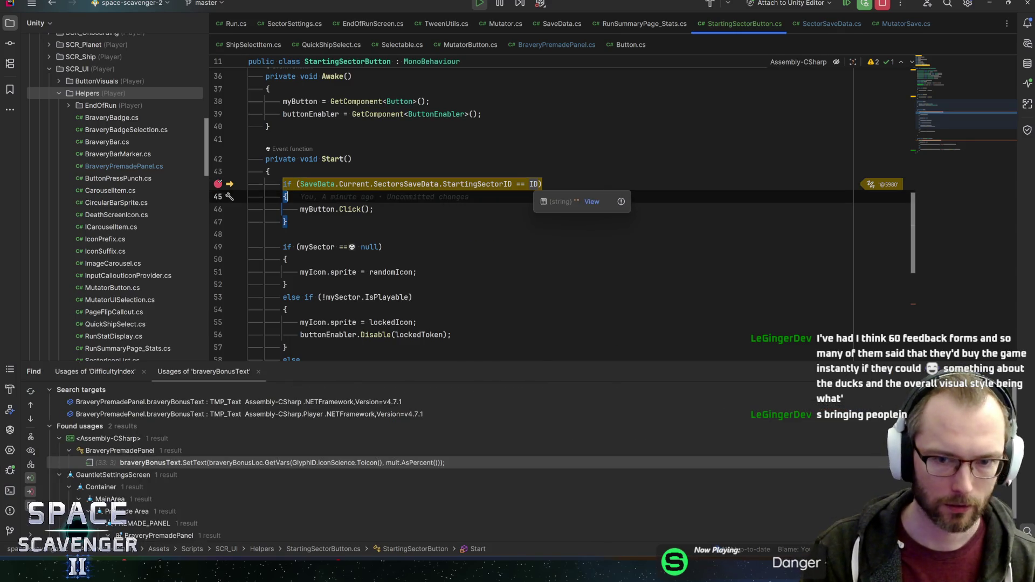
pyautogui.press('F9')
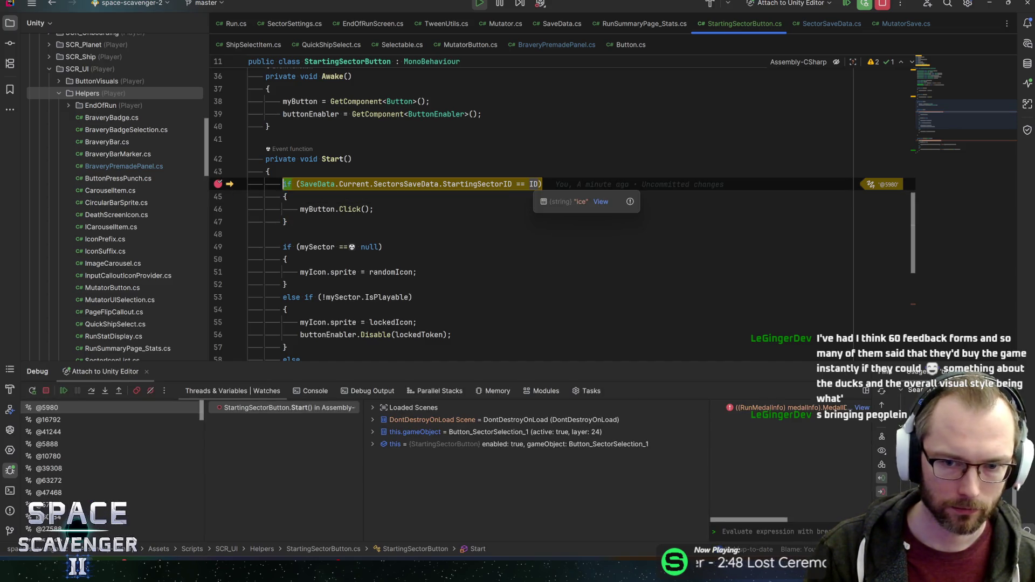
pyautogui.press('F9')
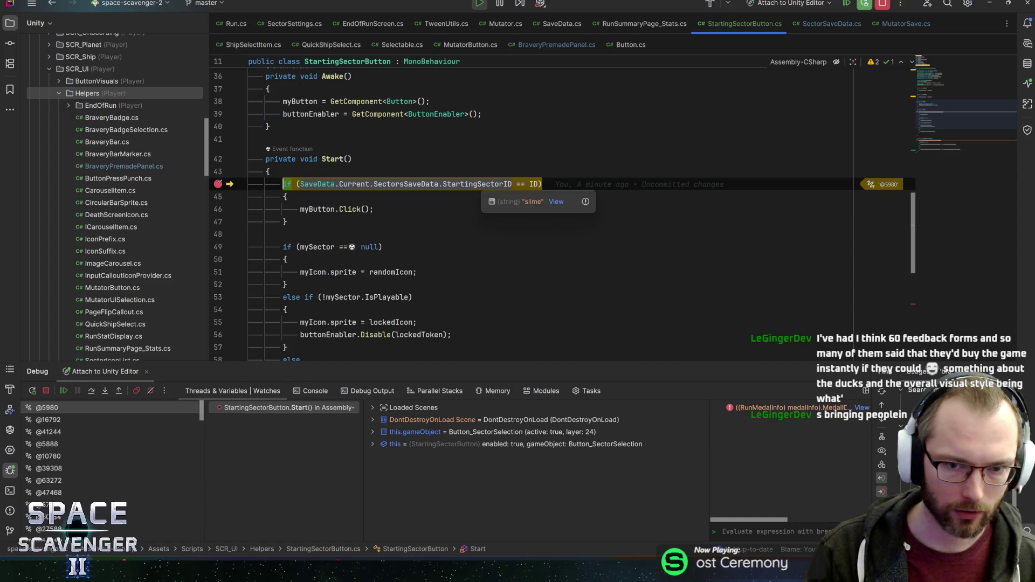
pyautogui.press('F8')
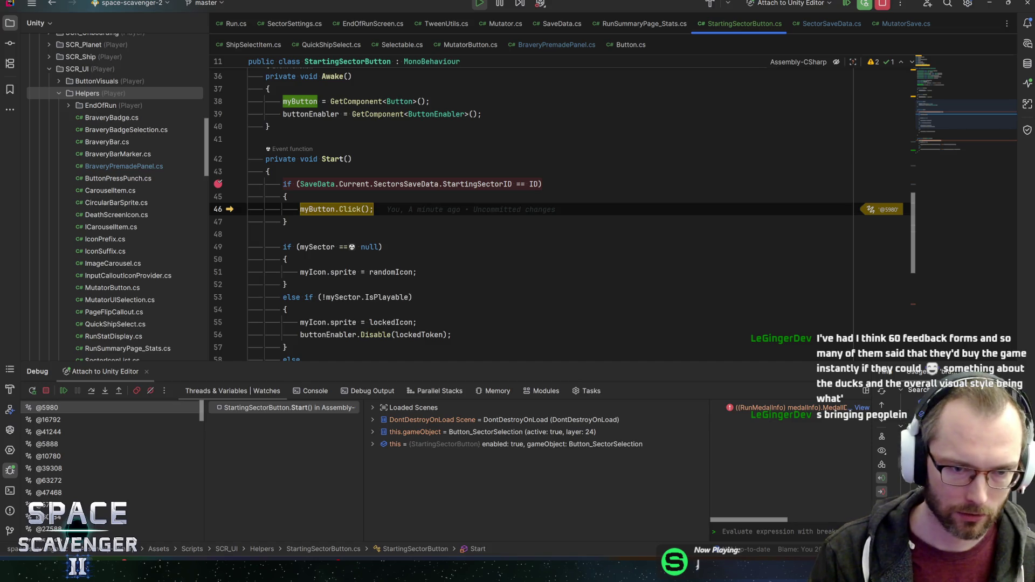
# - Step into OnClicked through the null check to the label text update, then stop debugging
pyautogui.moveTo(321, 210)
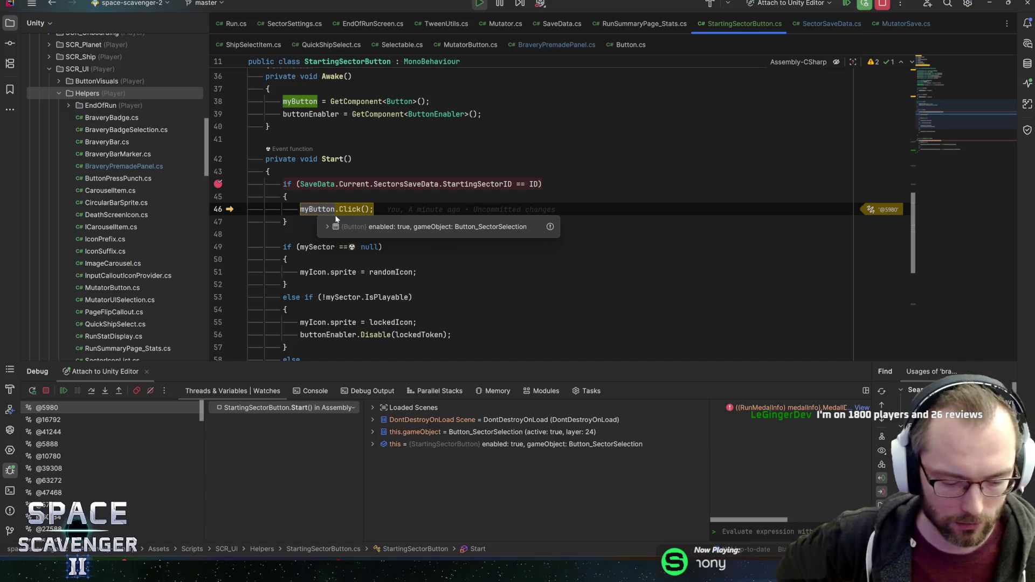
pyautogui.press('F7')
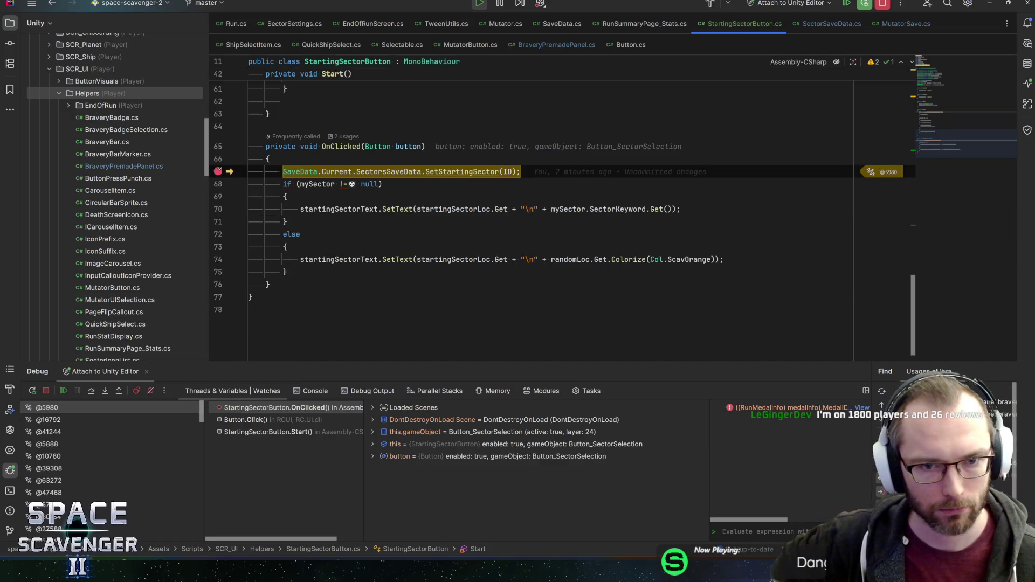
pyautogui.moveTo(317, 184)
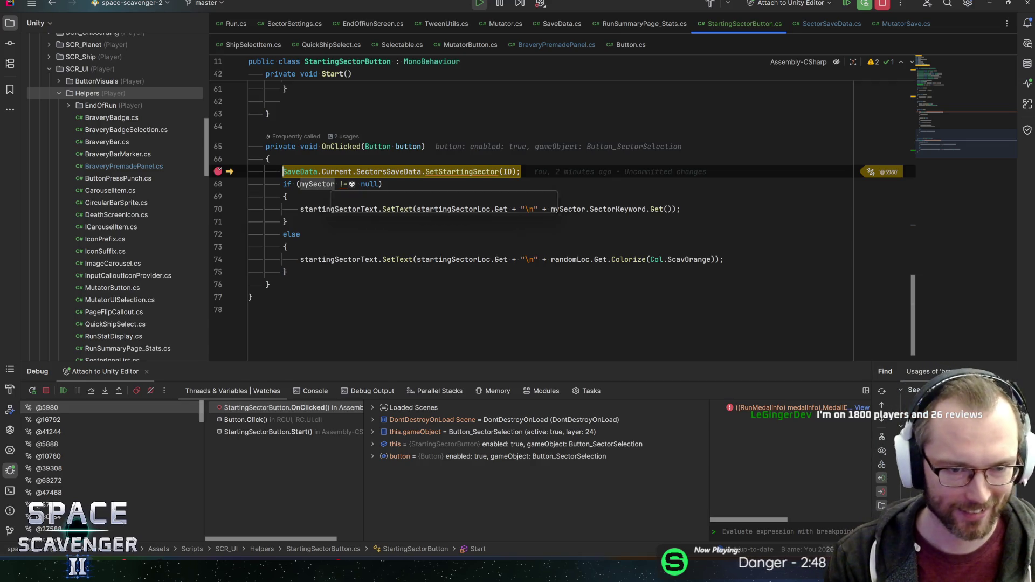
pyautogui.press('F8')
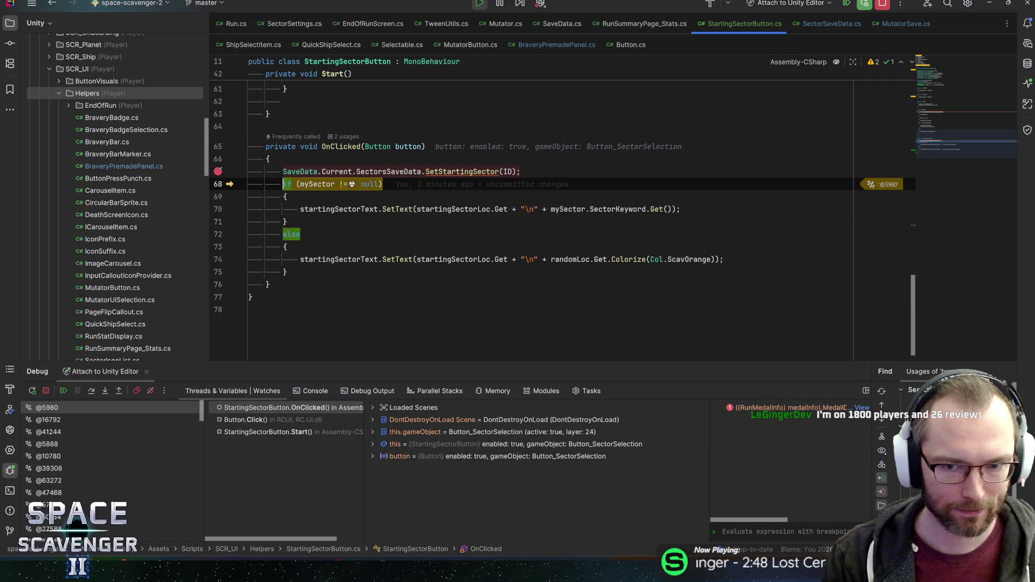
pyautogui.press('F8')
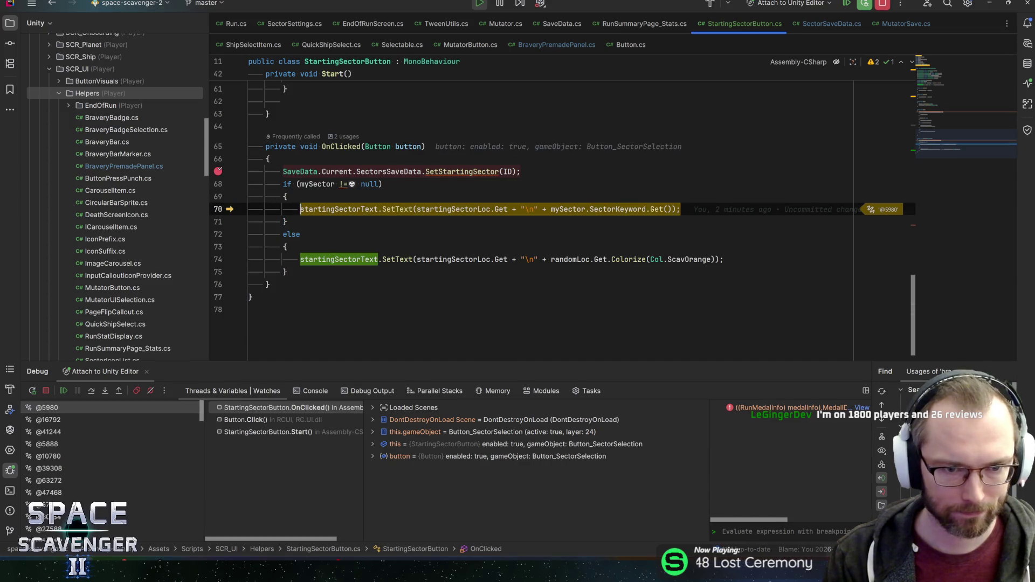
pyautogui.moveTo(330, 211)
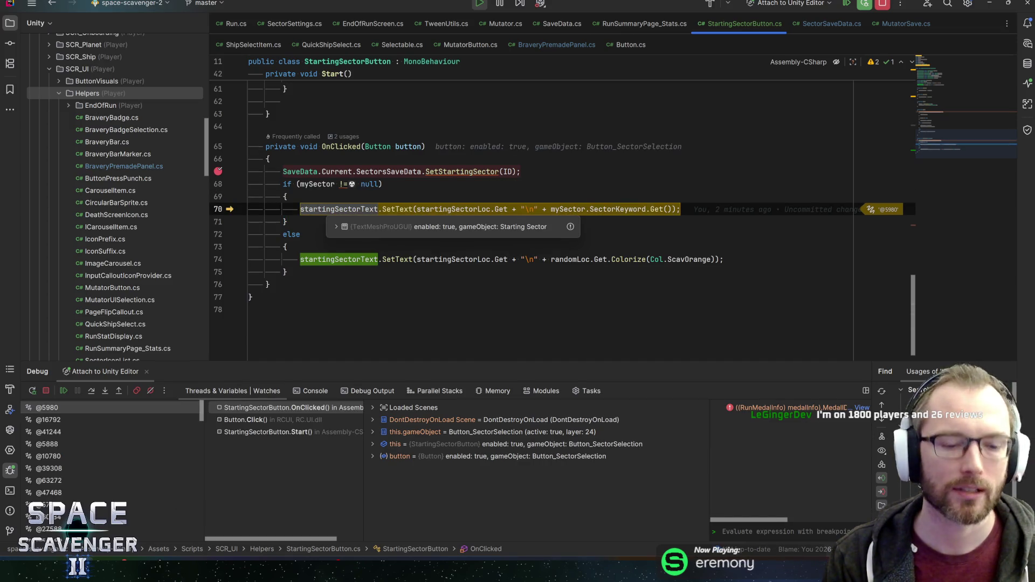
pyautogui.press('F9')
pyautogui.hotkey('alt', 'Tab')
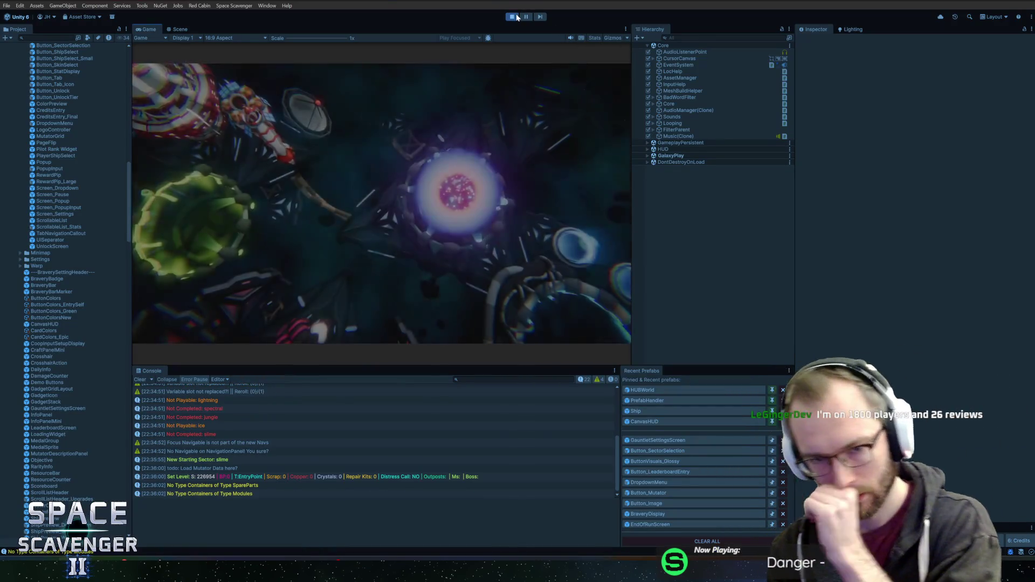
# - Exit Play mode and select the Starting Sector label in the GauntletSettingsScreen prefab
pyautogui.click(517, 17)
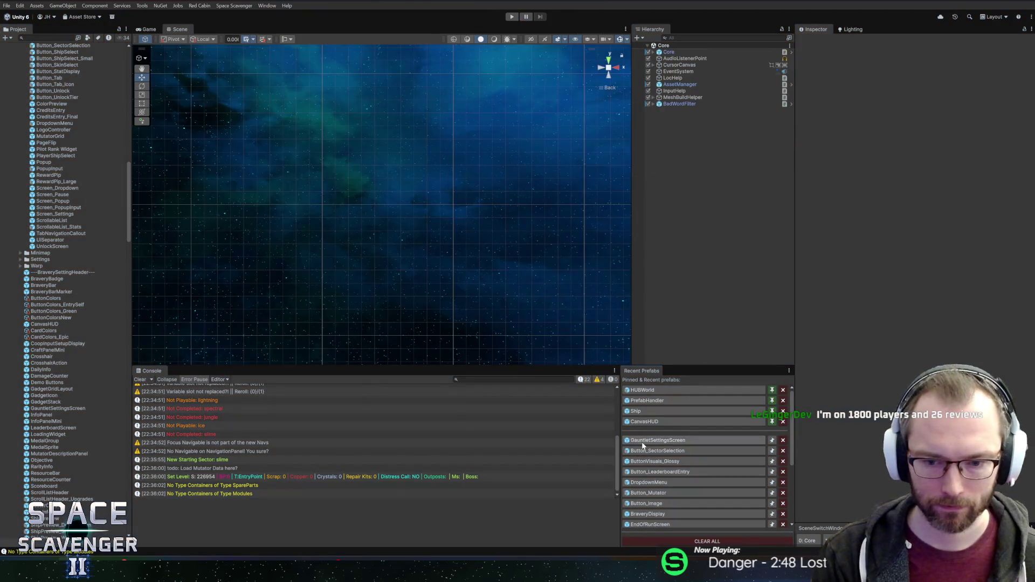
pyautogui.click(643, 441)
pyautogui.click(713, 238)
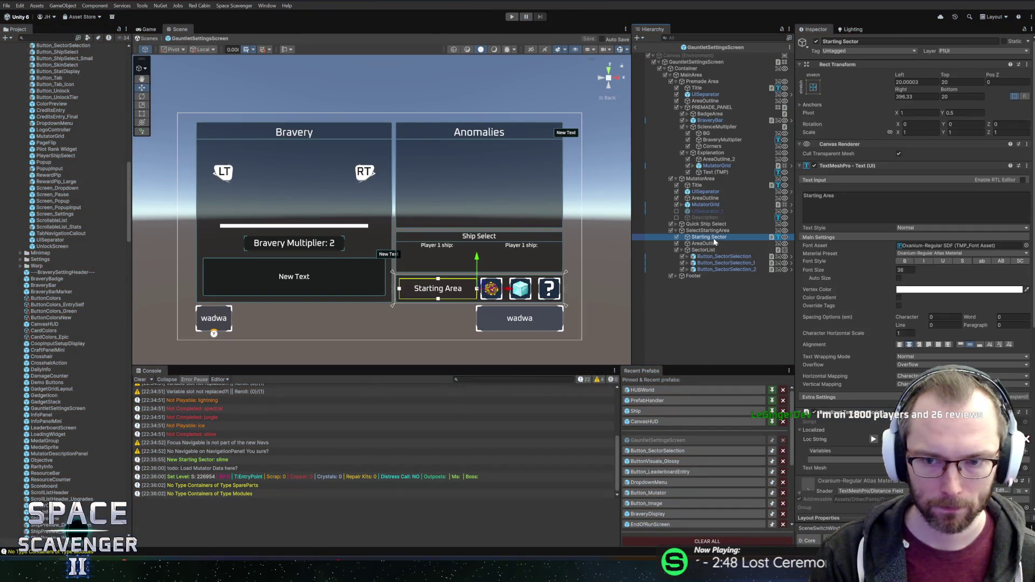
pyautogui.scroll(2, 367, 211)
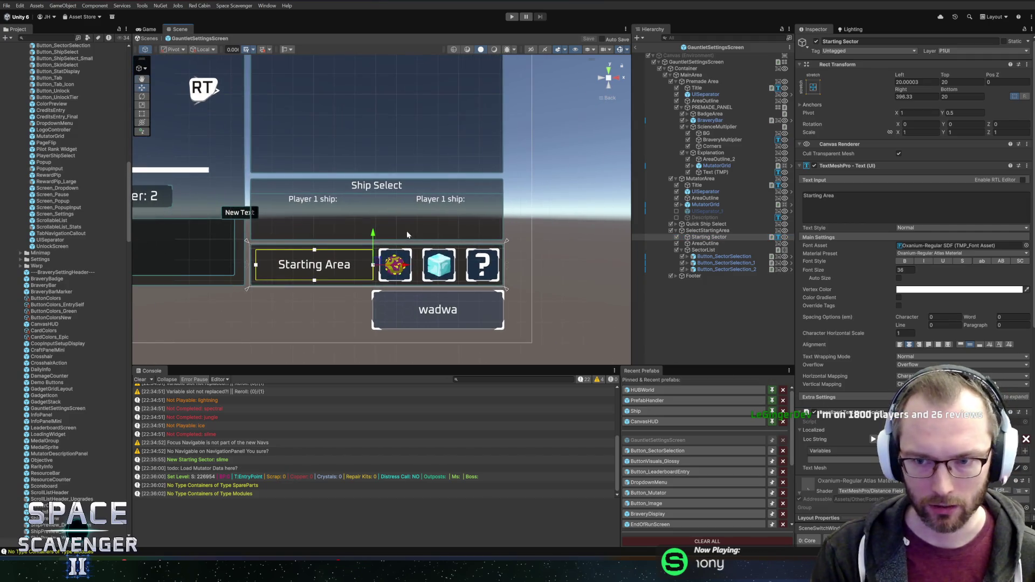
pyautogui.scroll(1, 437, 252)
pyautogui.scroll(-1, 437, 252)
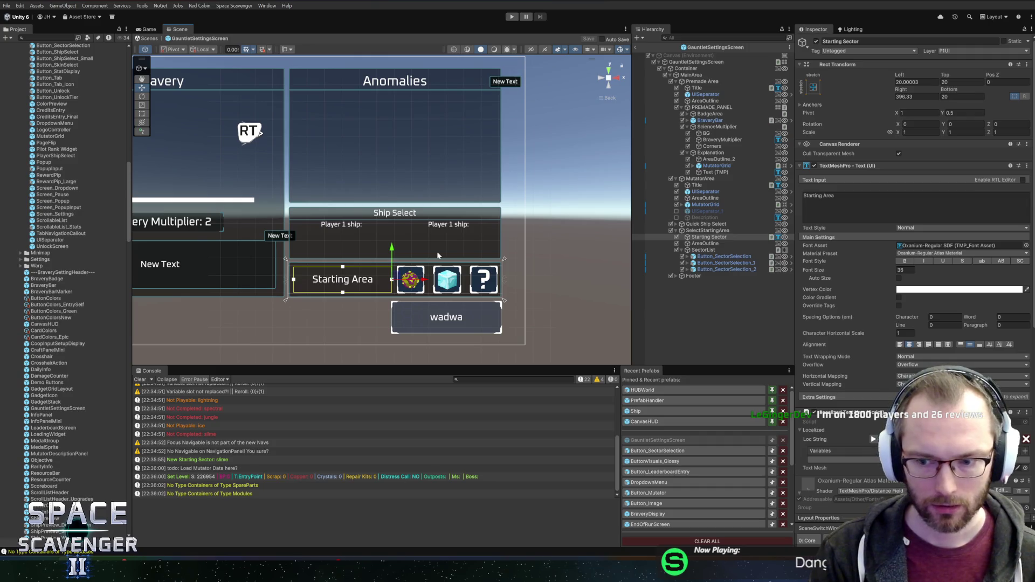
pyautogui.scroll(-5, 863, 391)
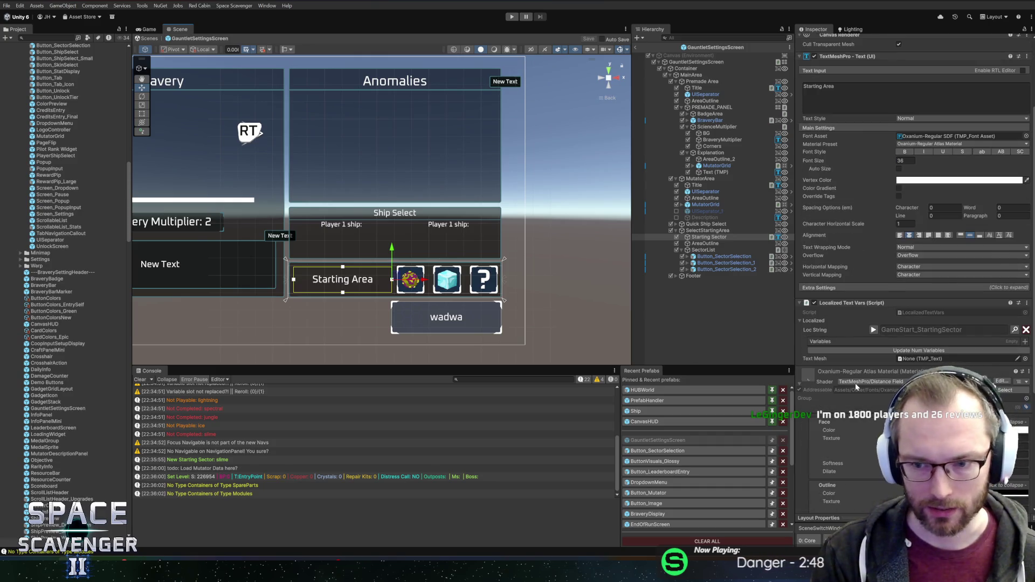
pyautogui.scroll(1, 855, 382)
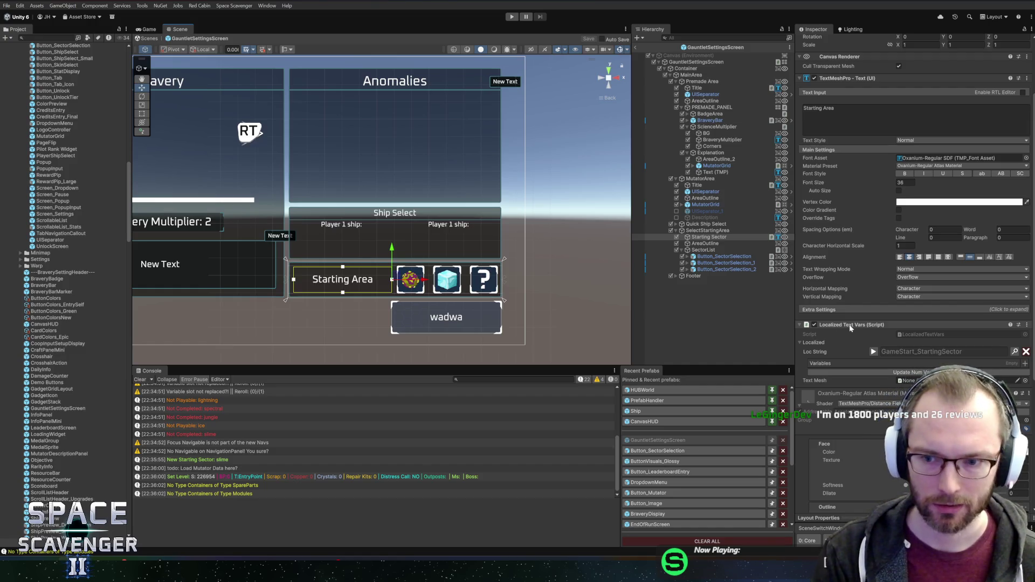
# - Remove the Localized Text Vars component, clear the 'Starting Area' text, and play again
pyautogui.rightClick(850, 328)
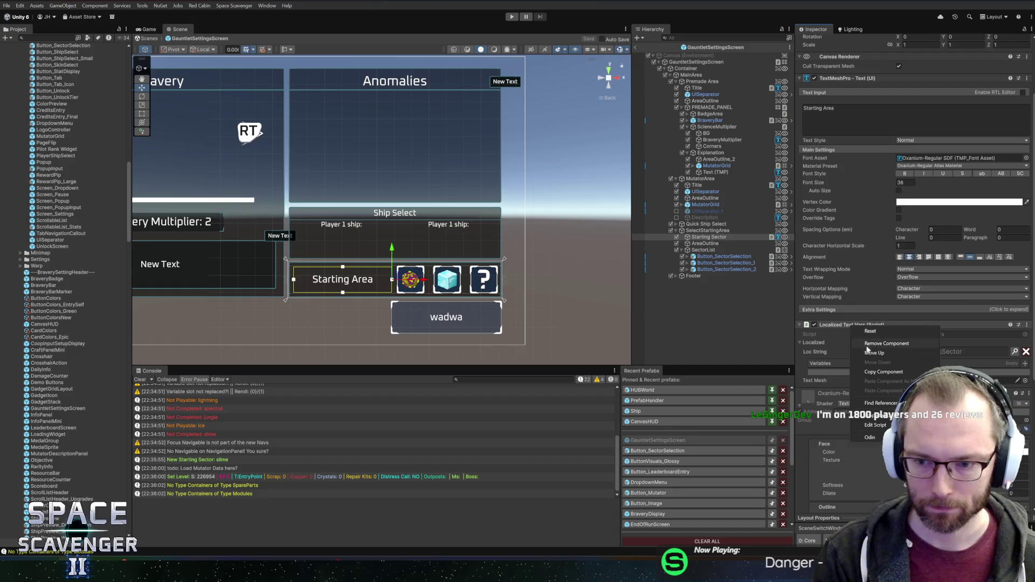
pyautogui.click(868, 348)
pyautogui.click(852, 112)
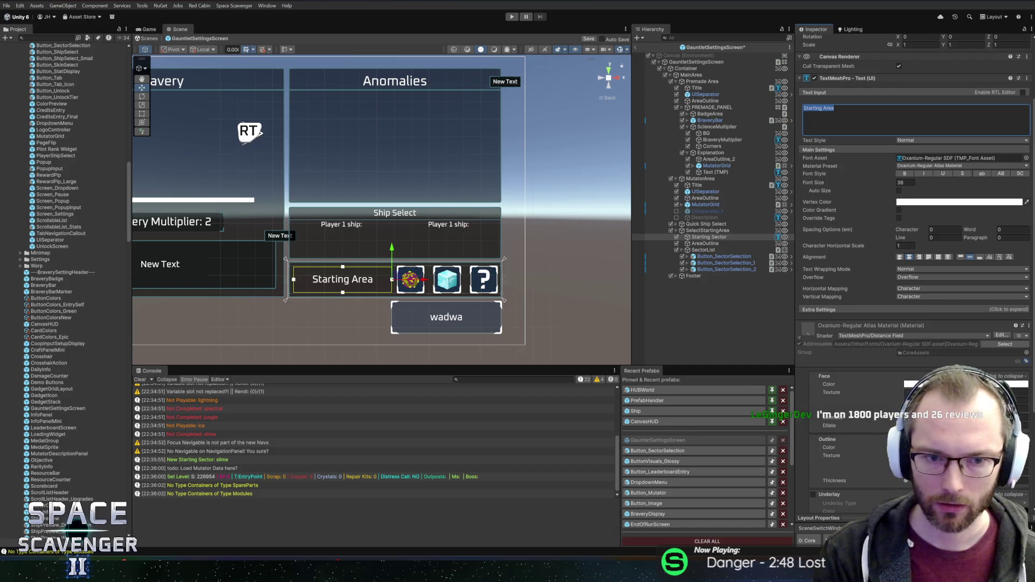
pyautogui.press('BackSpace')
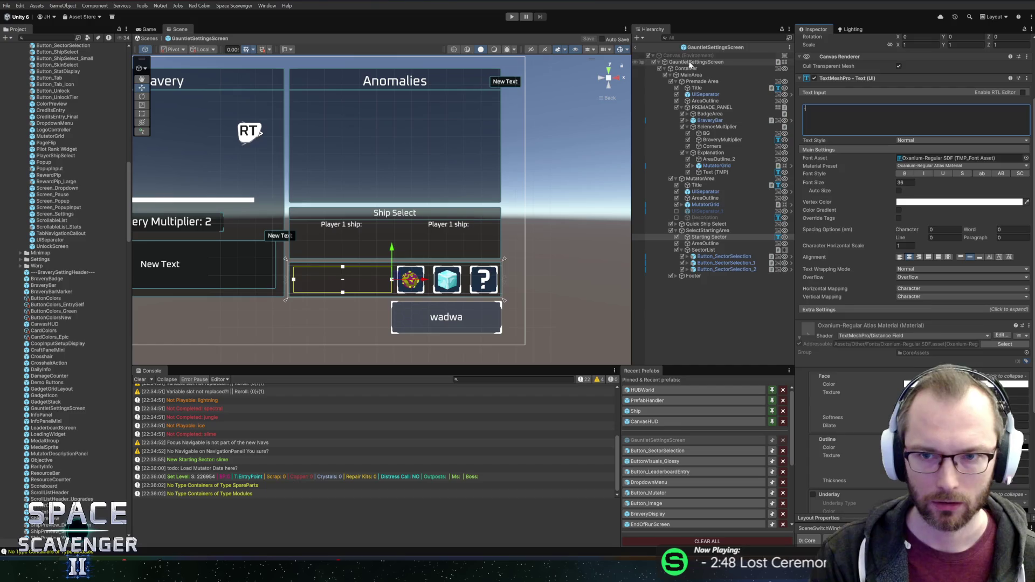
pyautogui.click(511, 17)
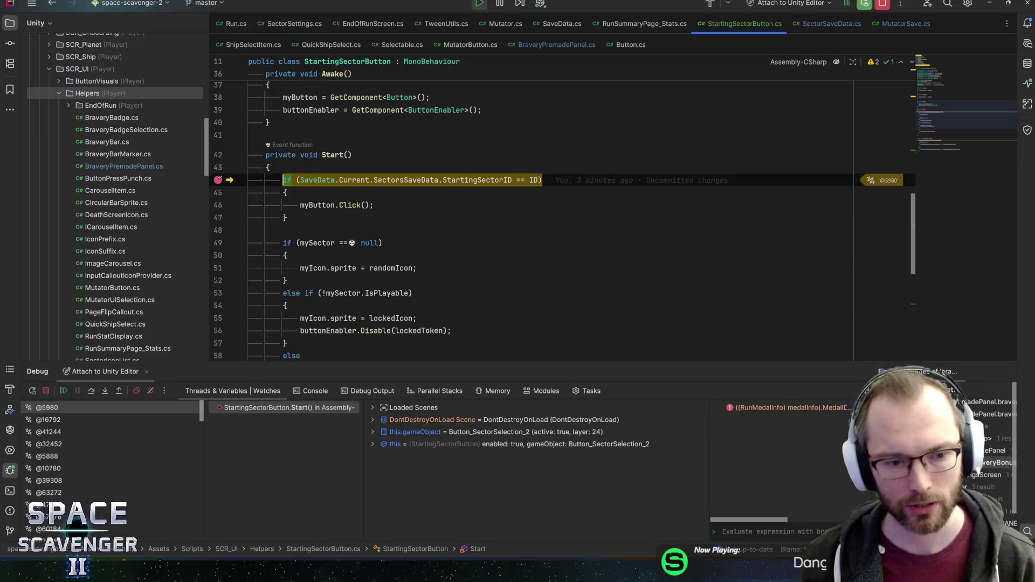
# - Resume past the line-44 check inspecting SaveData, remove the OnClicked breakpoint, and resume the game
pyautogui.press('F5')
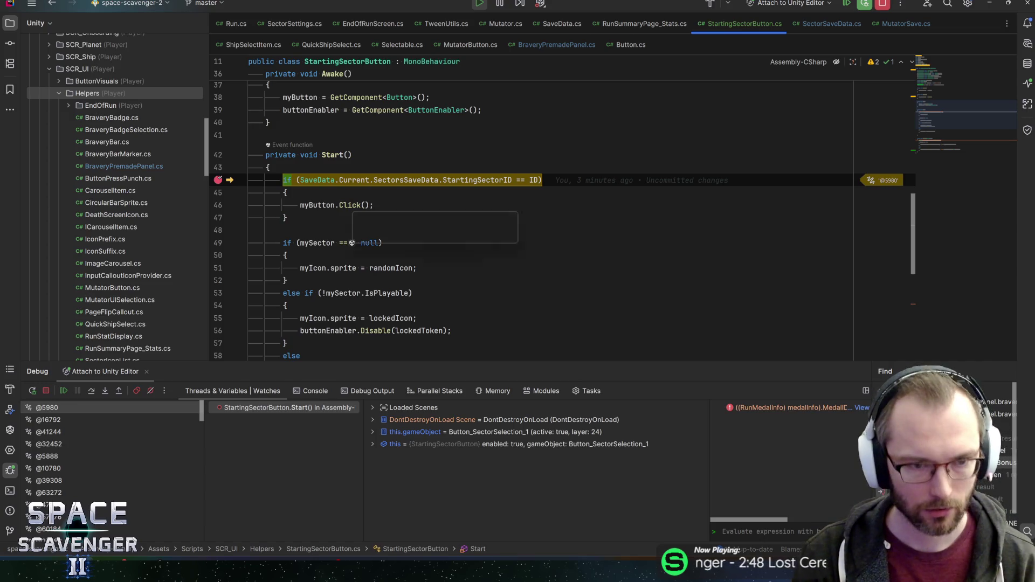
pyautogui.click(340, 180)
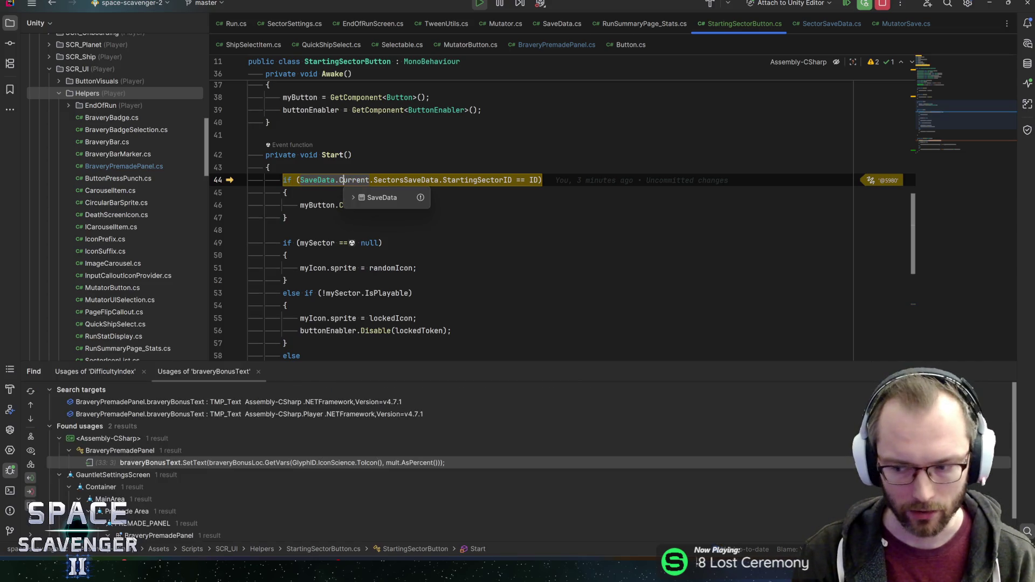
pyautogui.press('F5')
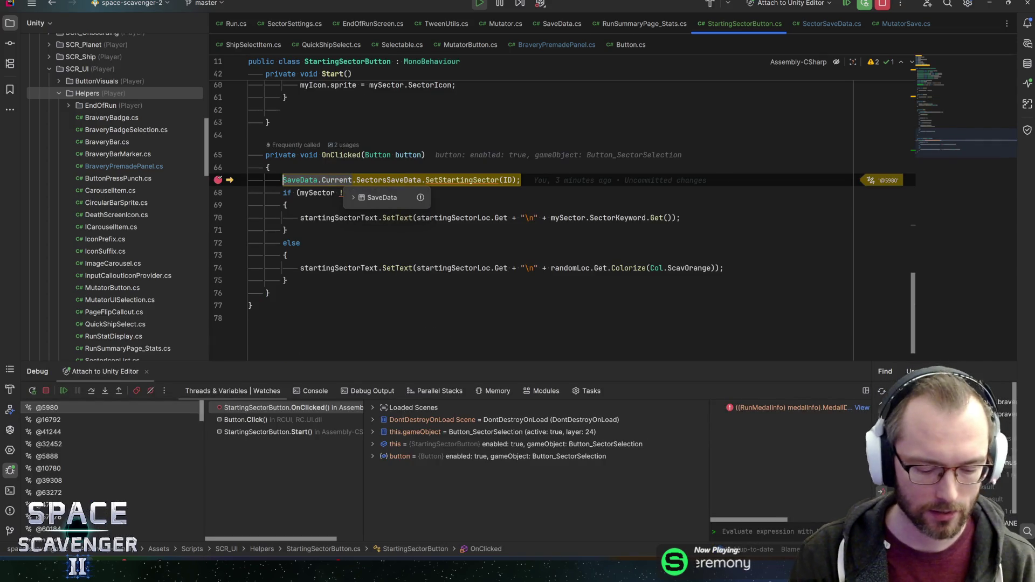
pyautogui.press('F9')
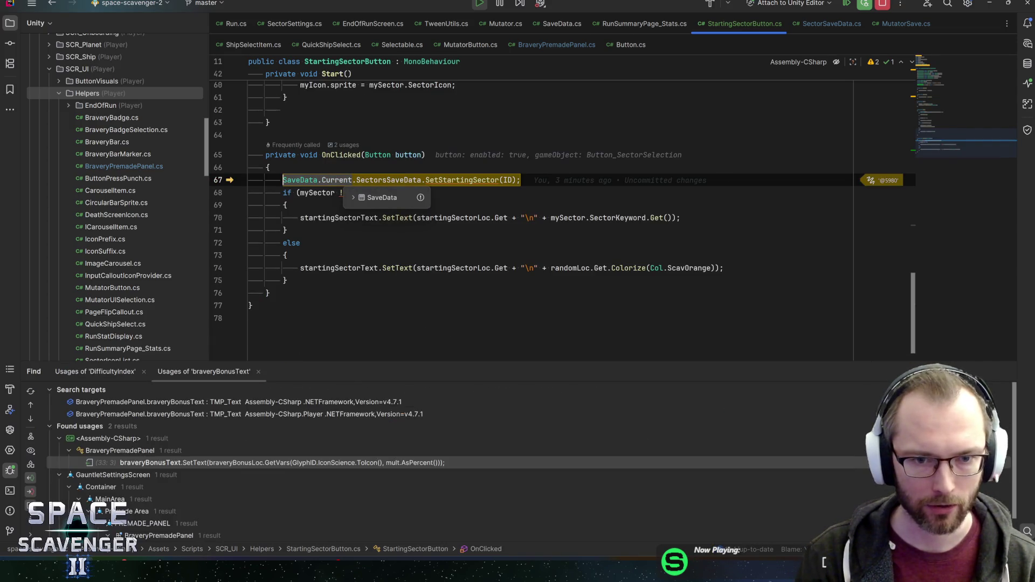
pyautogui.moveTo(346, 193)
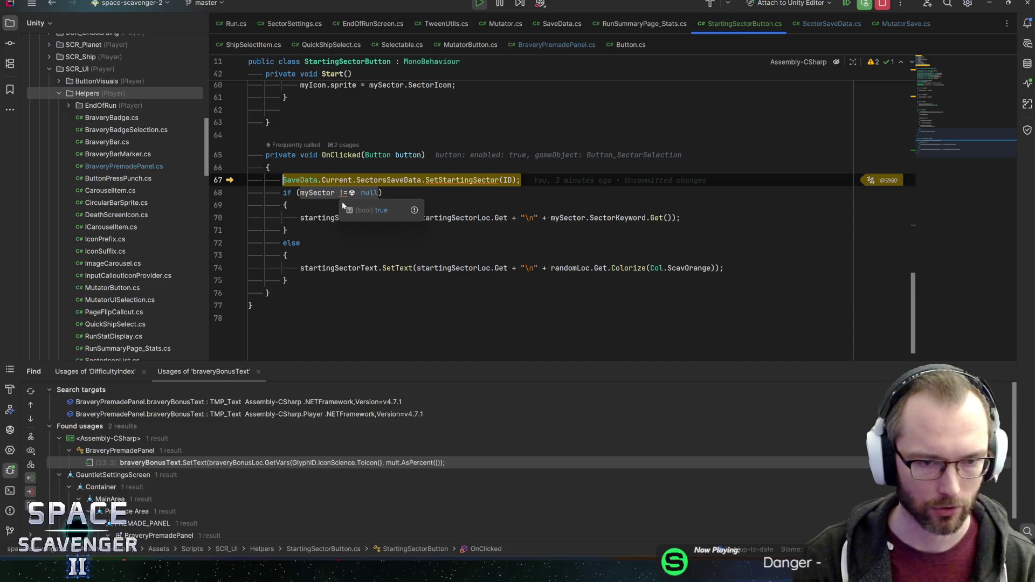
pyautogui.press('F5')
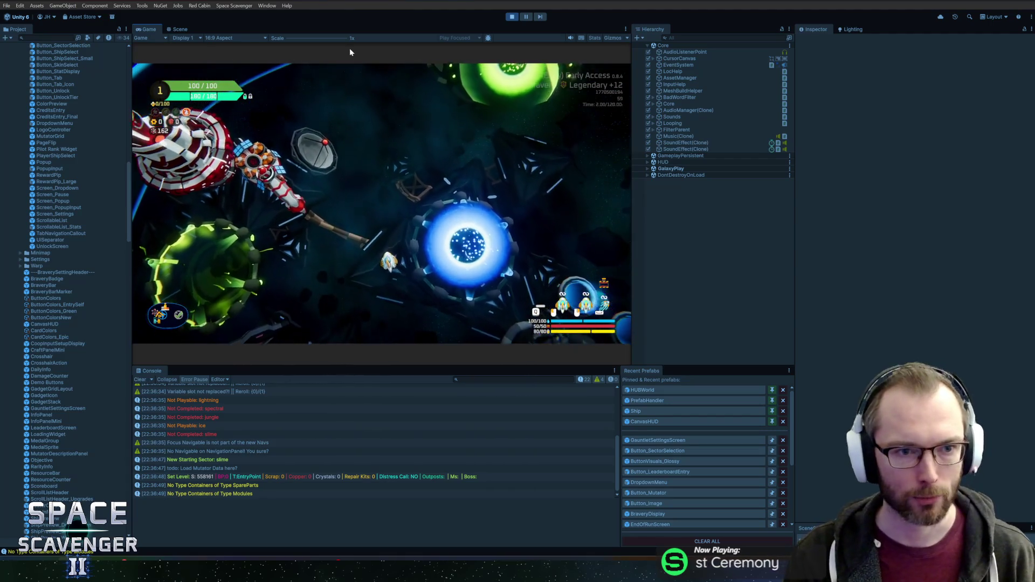
# - Maximize the Game view and open bravery selection at the Start Trial portal
pyautogui.doubleClick(149, 29)
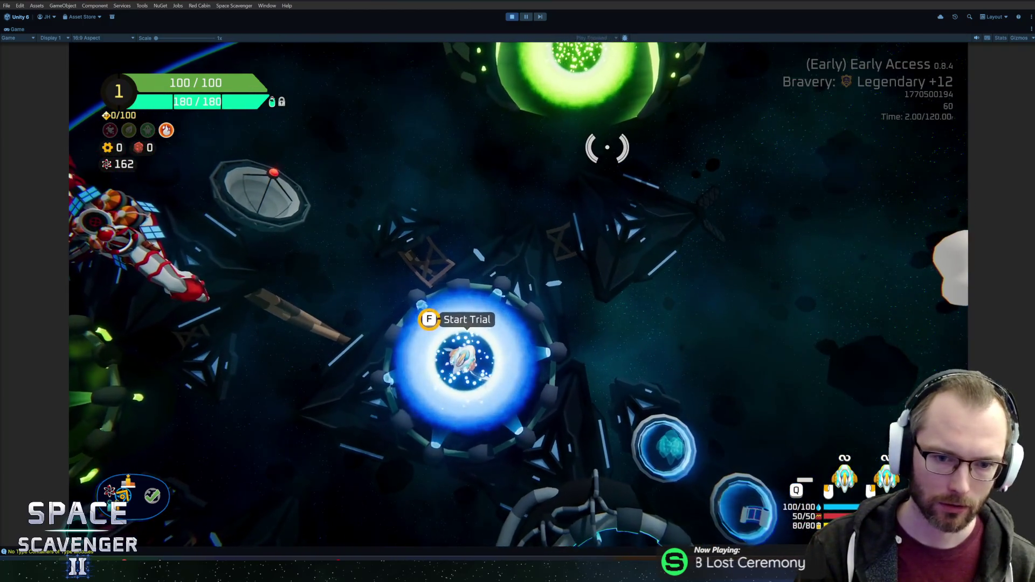
pyautogui.press('e')
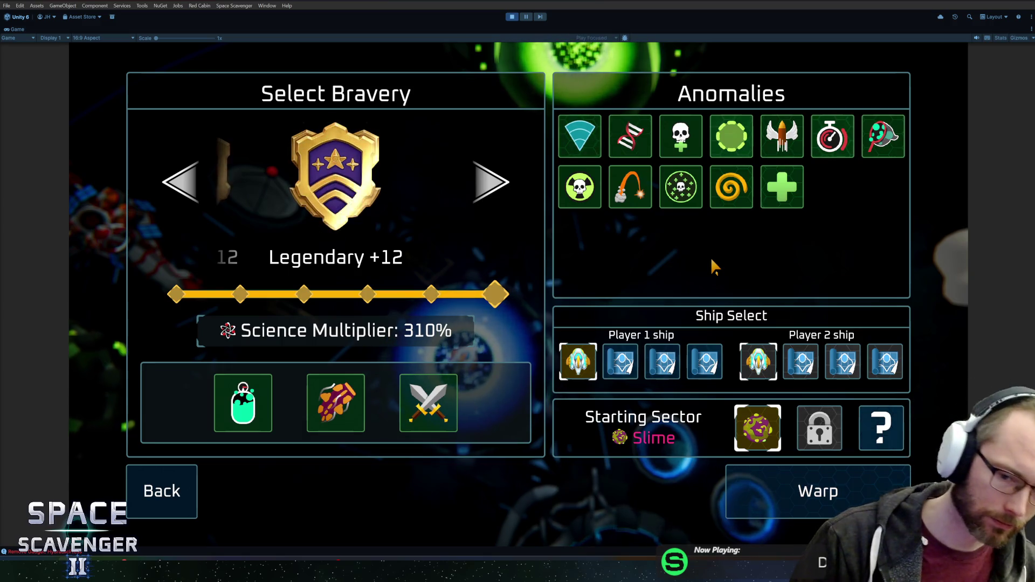
# - Toggle the starting sector between Slime and an orange Random, ending back on Slime
pyautogui.click(768, 427)
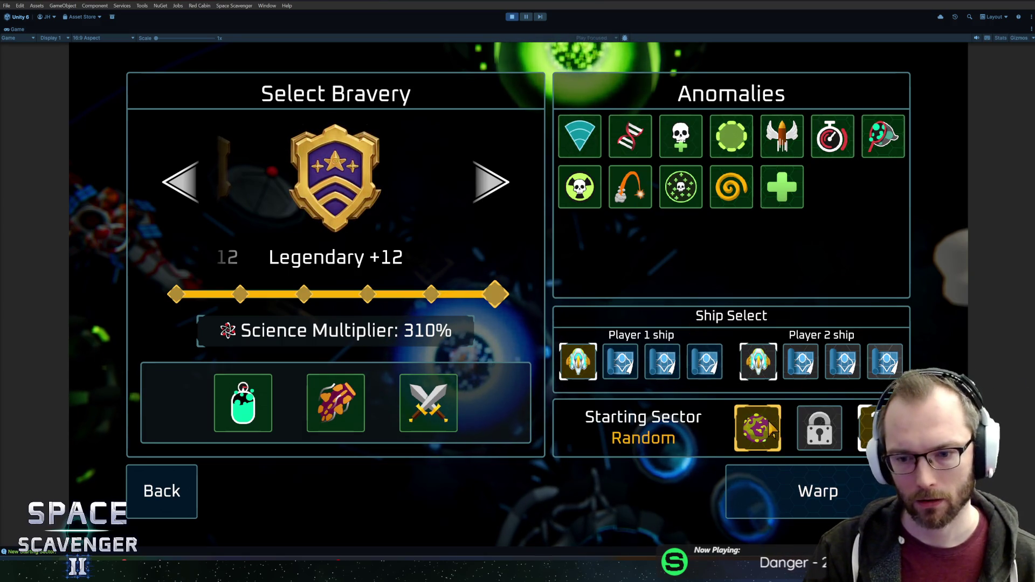
pyautogui.click(872, 410)
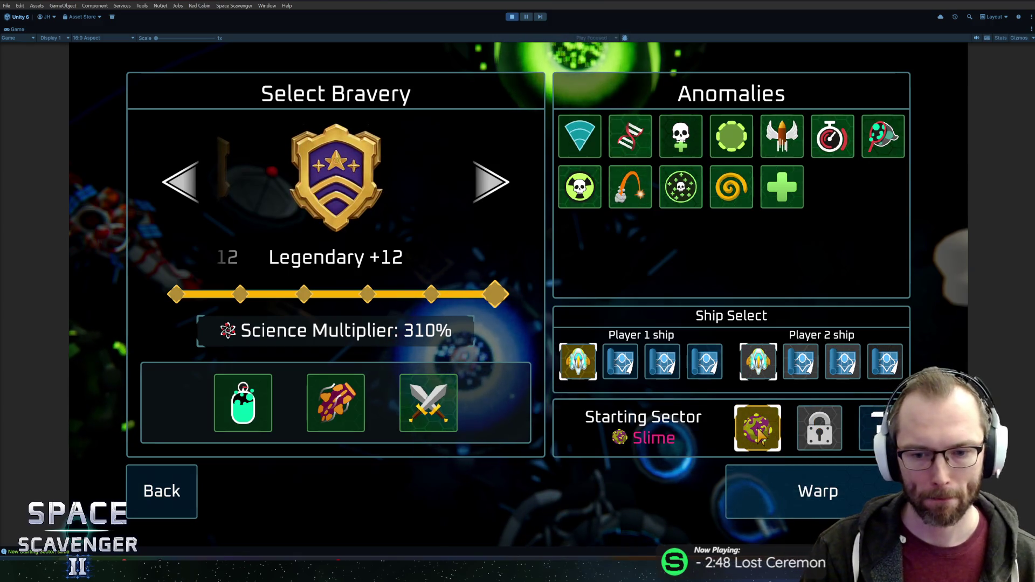
pyautogui.click(873, 426)
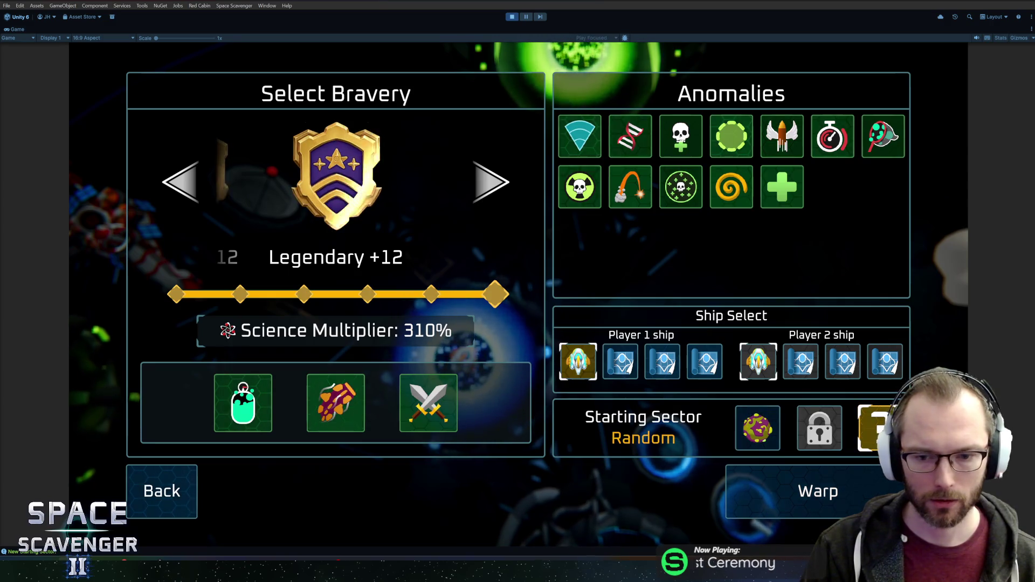
pyautogui.click(756, 437)
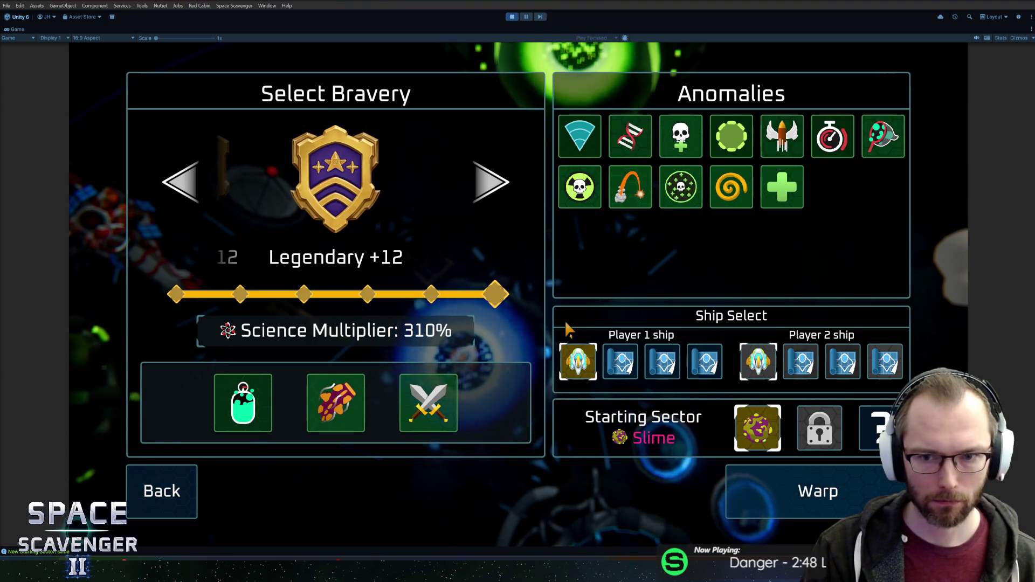
# - Turn off several anomalies to lower the bravery level
pyautogui.click(781, 187)
pyautogui.click(732, 187)
pyautogui.click(782, 136)
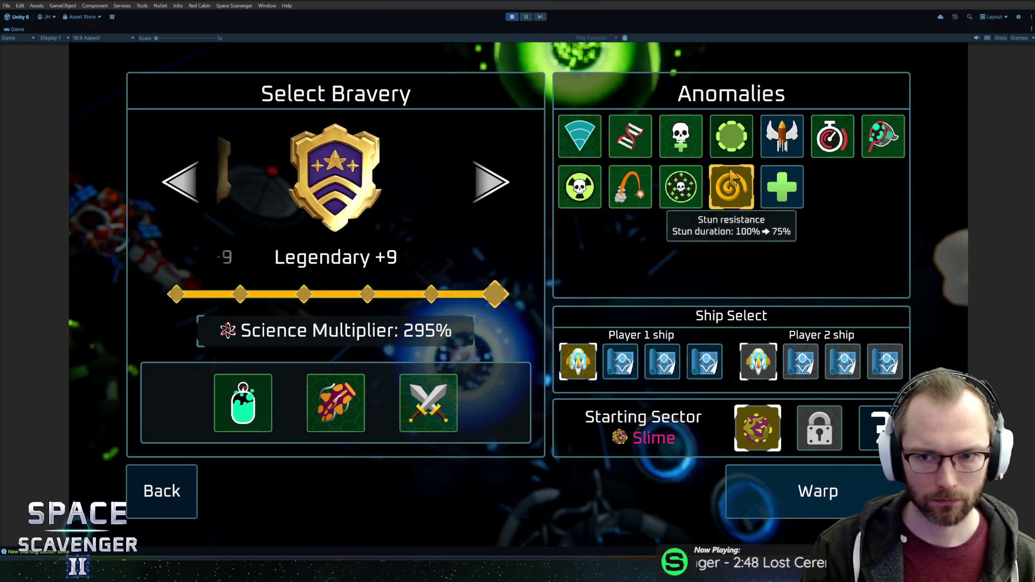
pyautogui.click(732, 136)
pyautogui.click(832, 136)
pyautogui.click(879, 140)
pyautogui.click(875, 143)
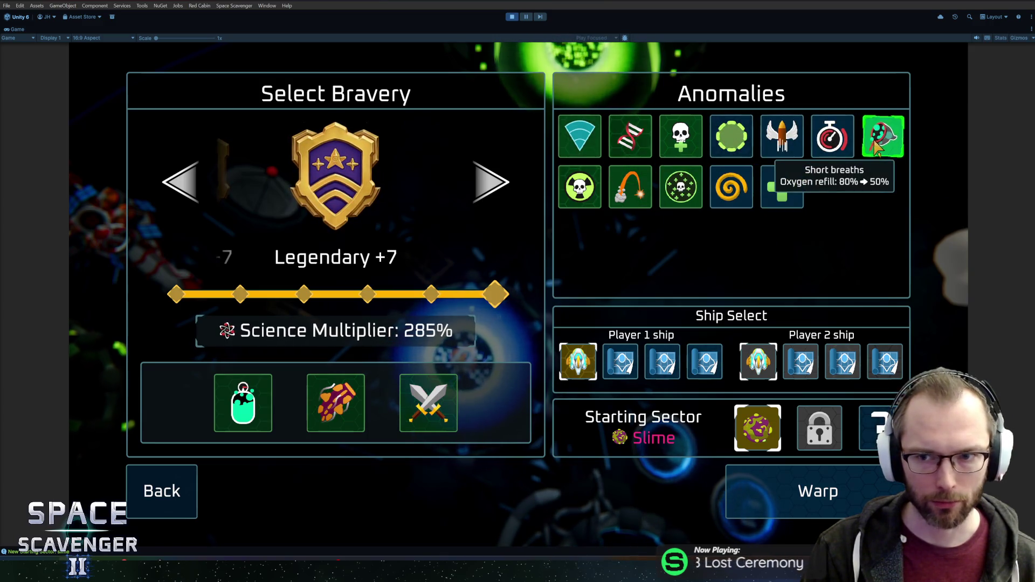
# - Reselect anomalies to reach +8, remove Mutations for Legendary +6, and return to the hub
pyautogui.click(832, 136)
pyautogui.click(782, 136)
pyautogui.click(782, 187)
pyautogui.click(681, 136)
pyautogui.click(681, 187)
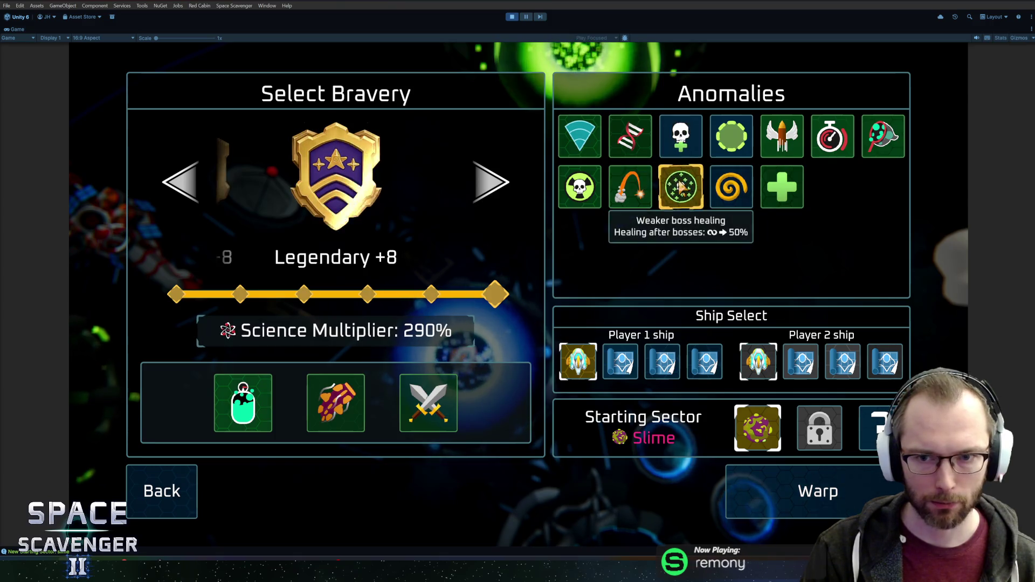
pyautogui.click(634, 141)
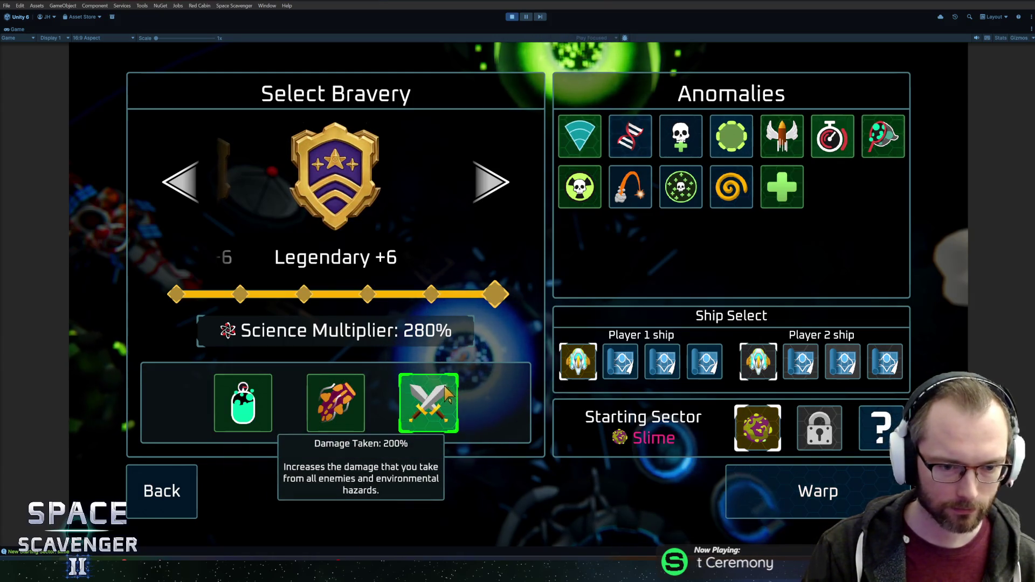
pyautogui.click(161, 491)
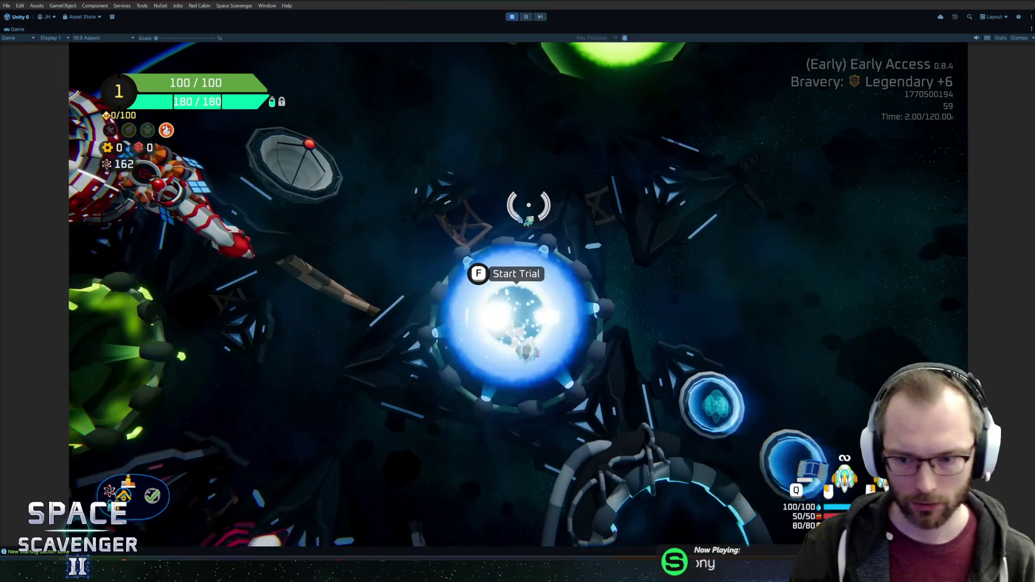
pyautogui.press('s')
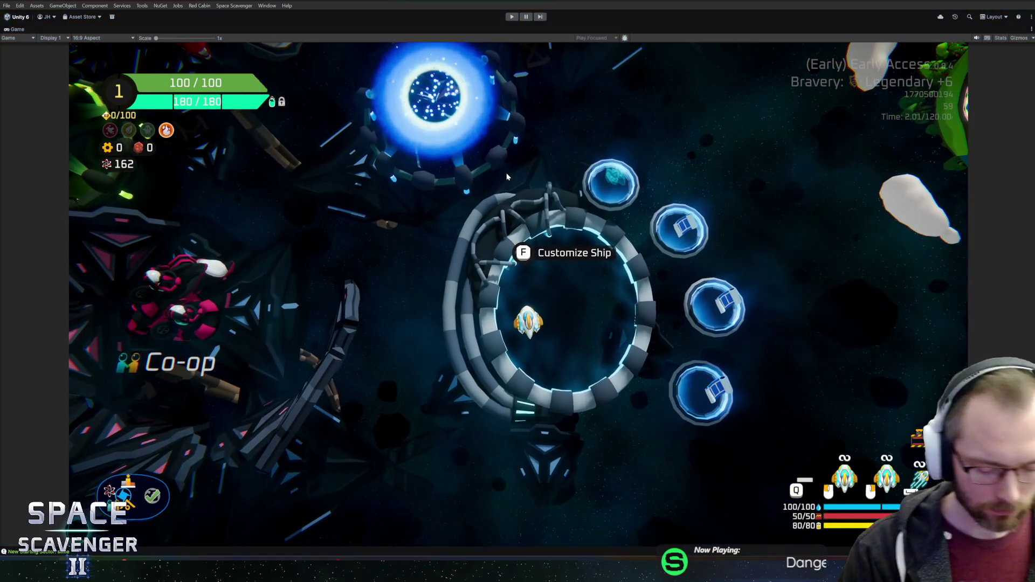
# - In GitHub Desktop, commit the 11 files as 'Sector Select buttons' and push to origin
pyautogui.hotkey('ctrl', '1')
pyautogui.hotkey('alt', 'Tab')
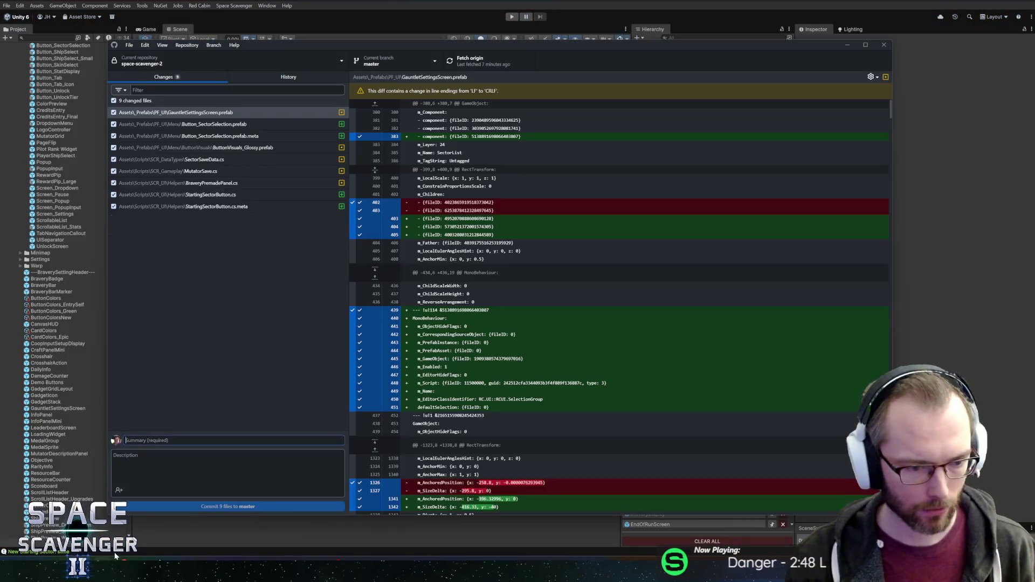
pyautogui.hotkey('ctrl', '2')
pyautogui.click(192, 79)
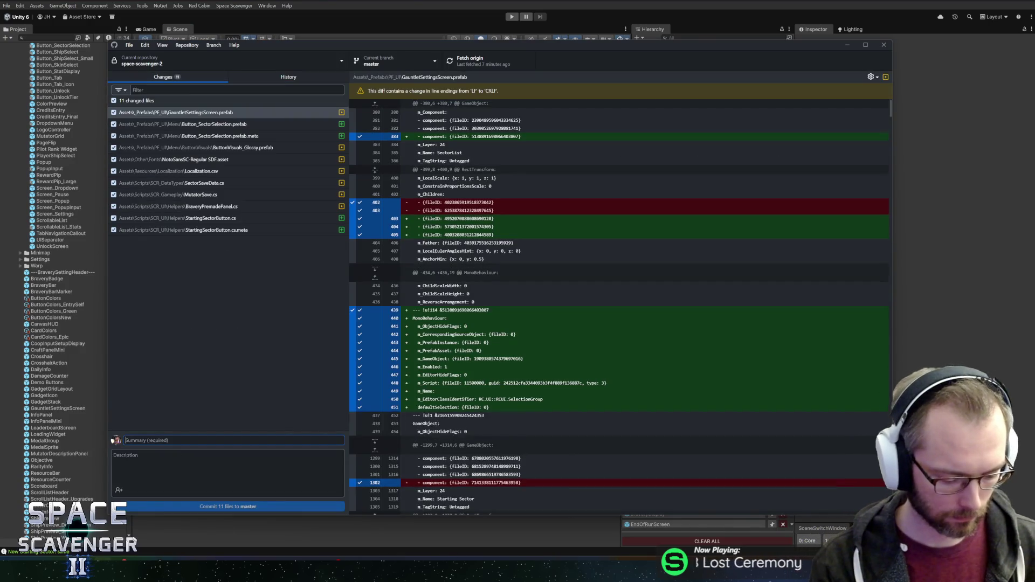
pyautogui.write('Sector Select buttons')
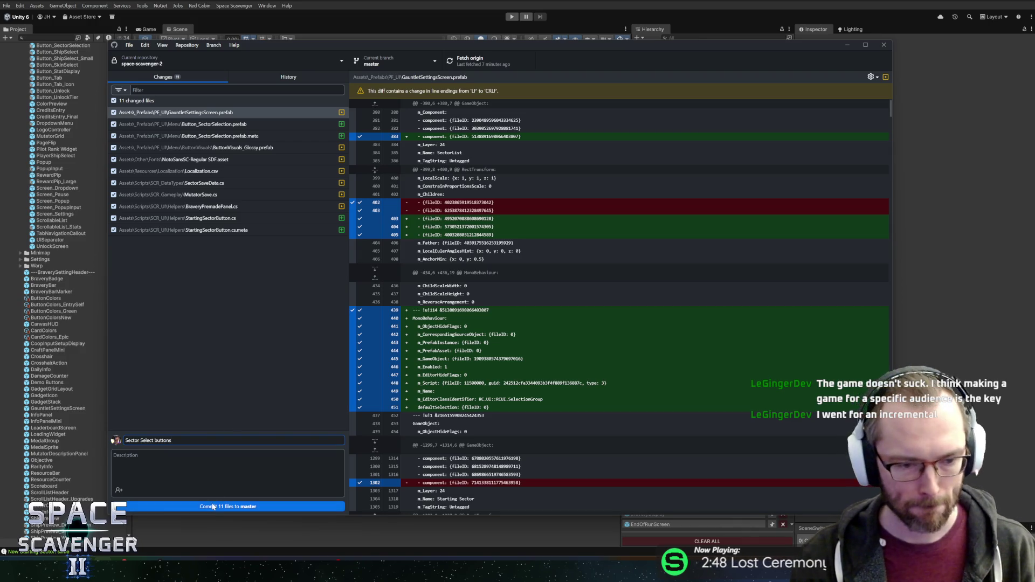
pyautogui.click(227, 506)
pyautogui.click(492, 62)
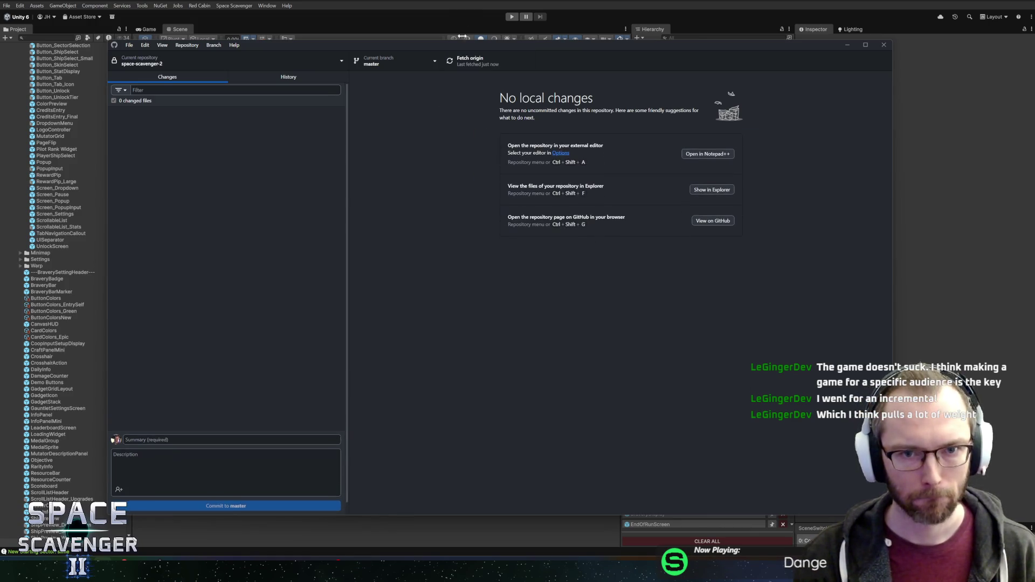
# - Reposition and enlarge the GitHub Desktop window, then switch over to Rider
pyautogui.moveTo(441, 45)
pyautogui.mouseDown()
pyautogui.moveTo(455, 35)
pyautogui.moveTo(429, 41)
pyautogui.mouseUp()
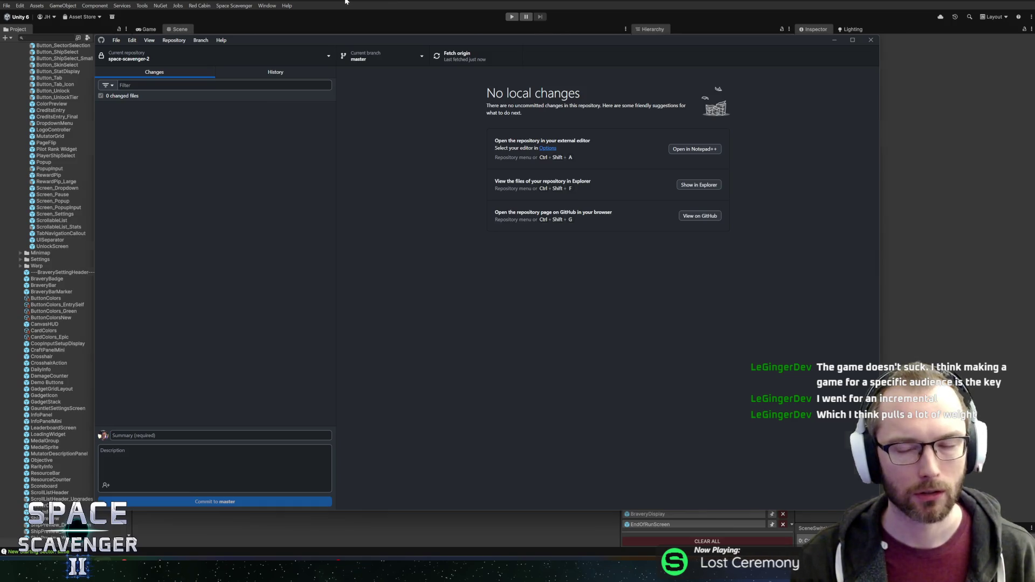
pyautogui.click(345, 1)
pyautogui.hotkey('alt', 'Tab')
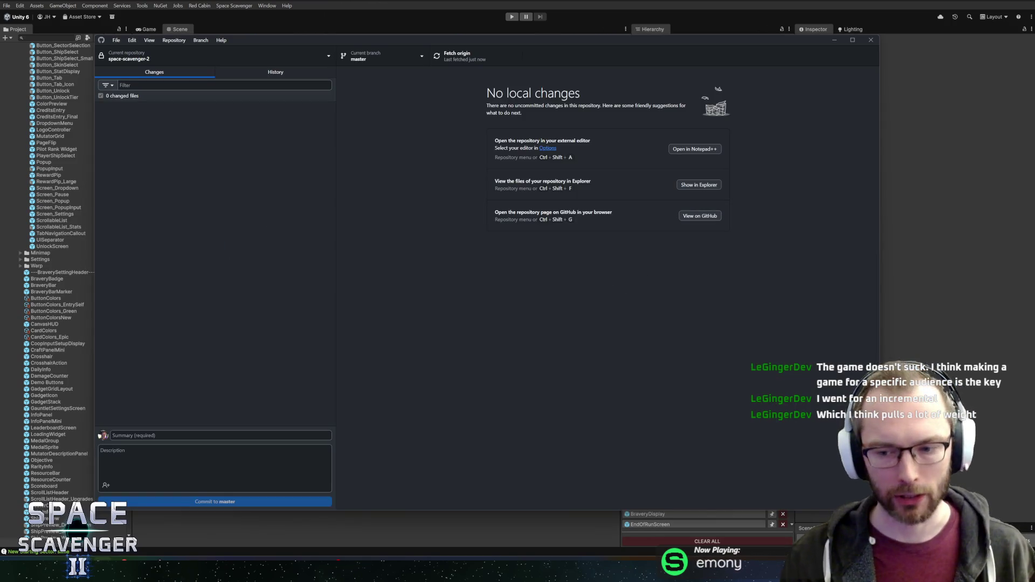
pyautogui.moveTo(879, 511); pyautogui.dragTo(947, 528)
pyautogui.hotkey('alt', 'Tab')
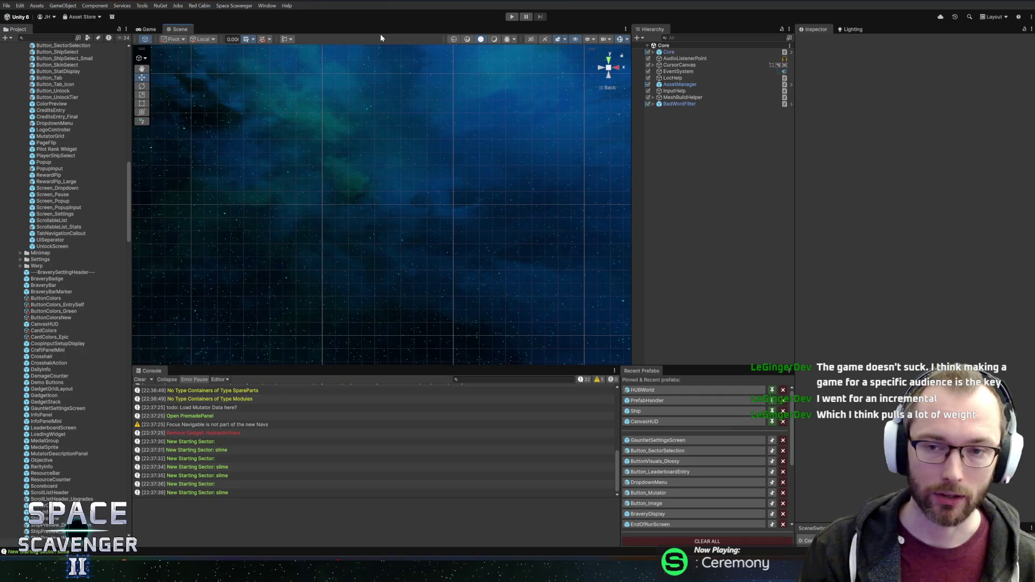
pyautogui.hotkey('alt', 'Tab')
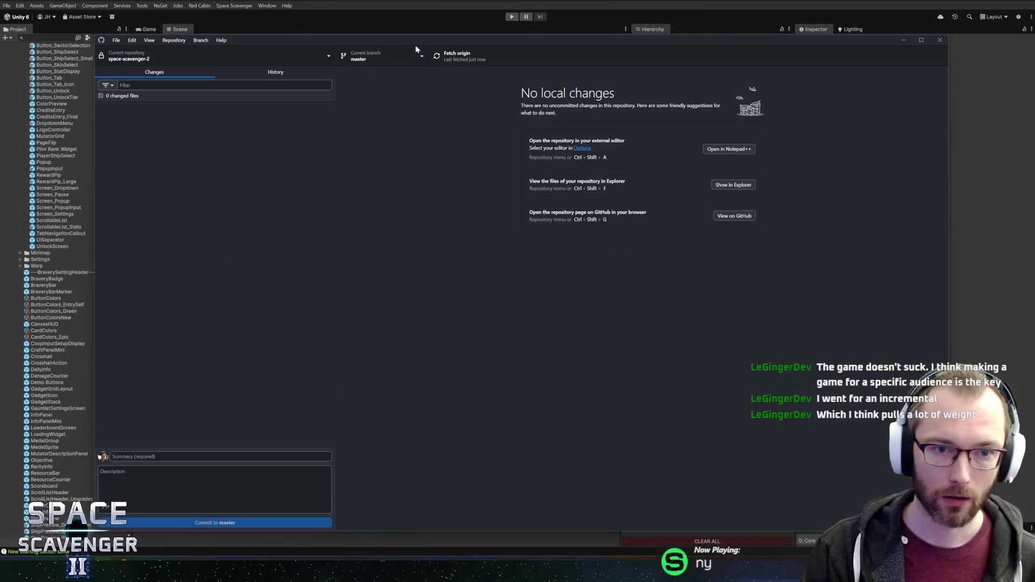
pyautogui.hotkey('alt', 'Tab')
pyautogui.press('Tab')
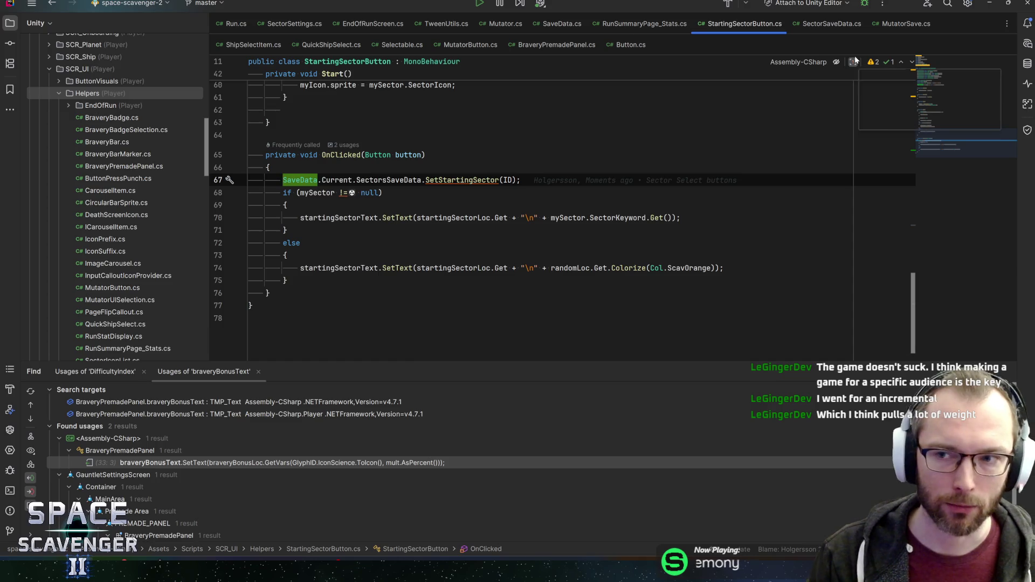
# - Delete the unused using System and Selectable alias lines and save StartingSectorButton.cs
pyautogui.click(958, 60)
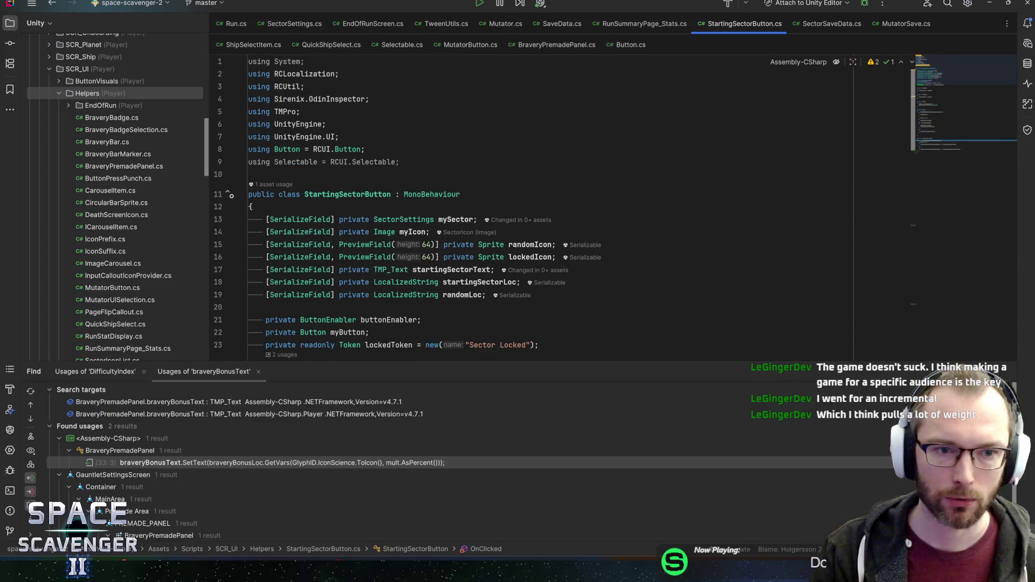
pyautogui.hotkey('ctrl', 'y')
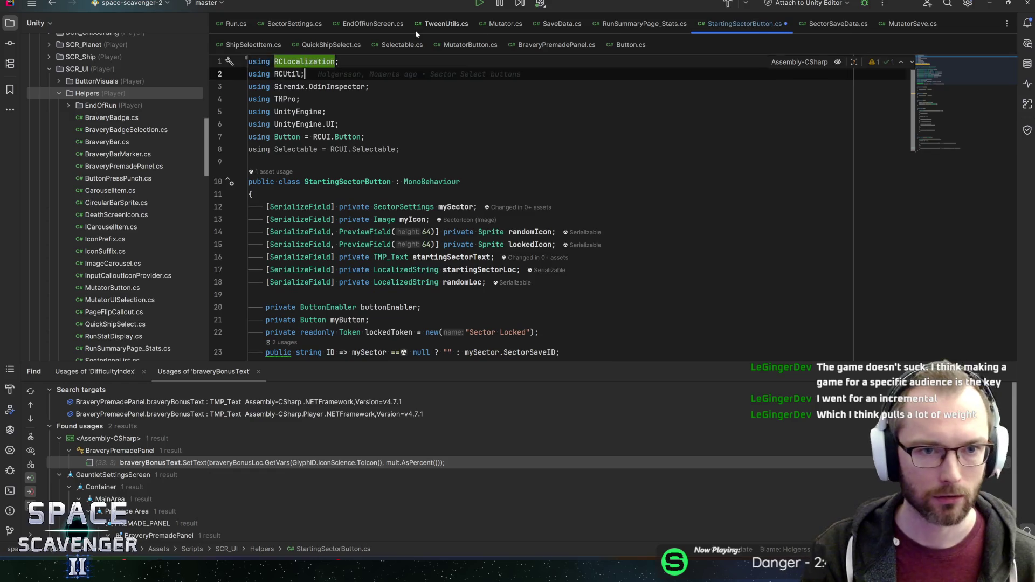
pyautogui.press('Down')
pyautogui.press('Down')
pyautogui.press('Down')
pyautogui.hotkey('ctrl', 'y')
pyautogui.press('Up')
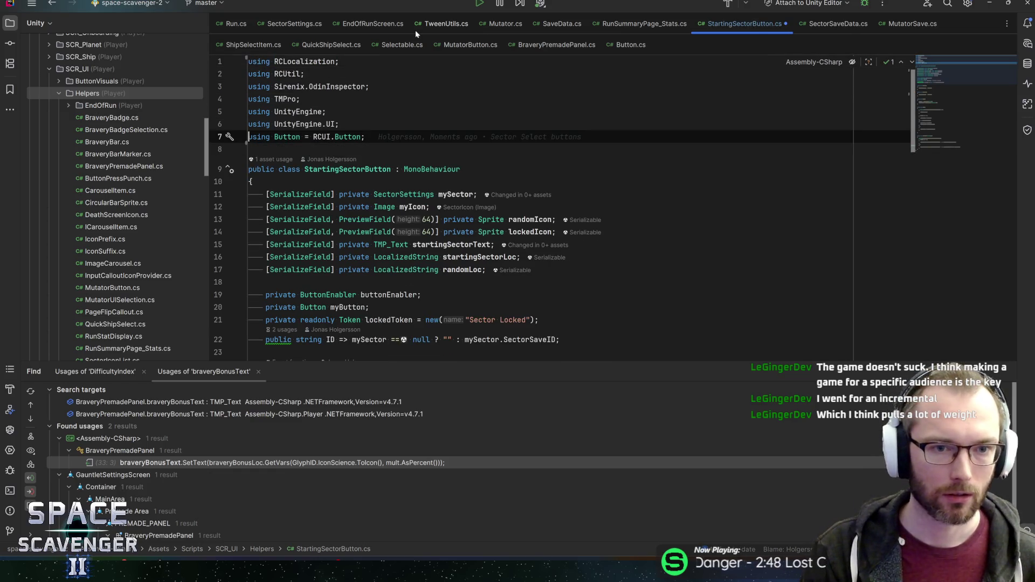
pyautogui.press('End')
pyautogui.hotkey('ctrl', 's')
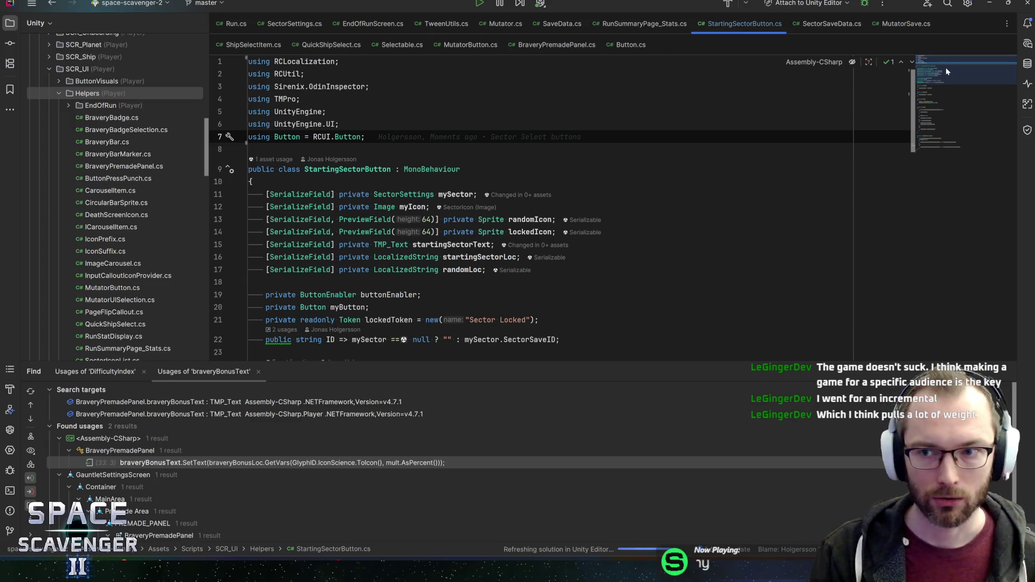
# - Remove the empty line inside Start, save, and switch back to Unity
pyautogui.moveTo(945, 67)
pyautogui.mouseDown()
pyautogui.moveTo(939, 139)
pyautogui.moveTo(953, 110)
pyautogui.moveTo(960, 117)
pyautogui.mouseUp()
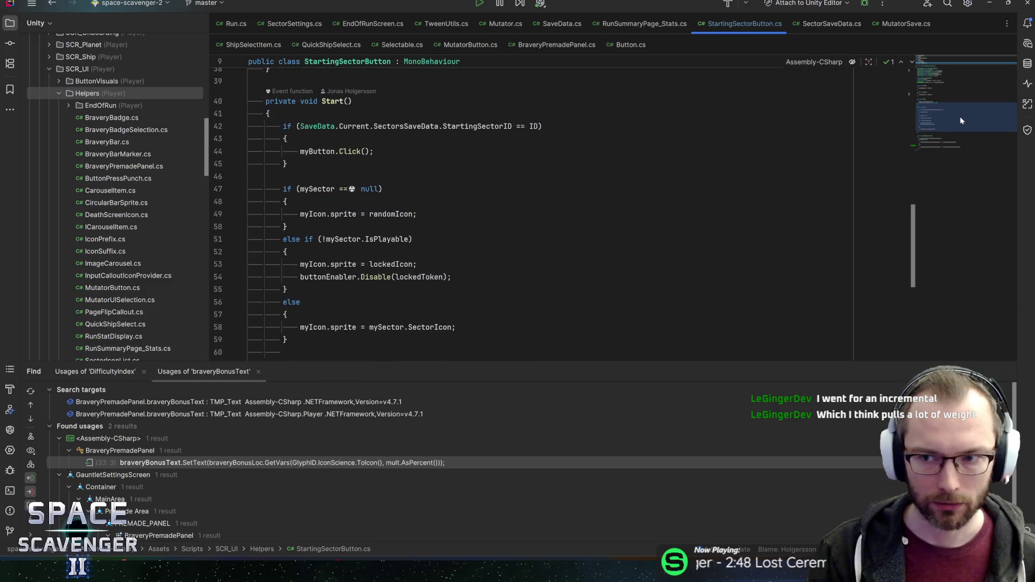
pyautogui.moveTo(539, 366); pyautogui.dragTo(541, 415)
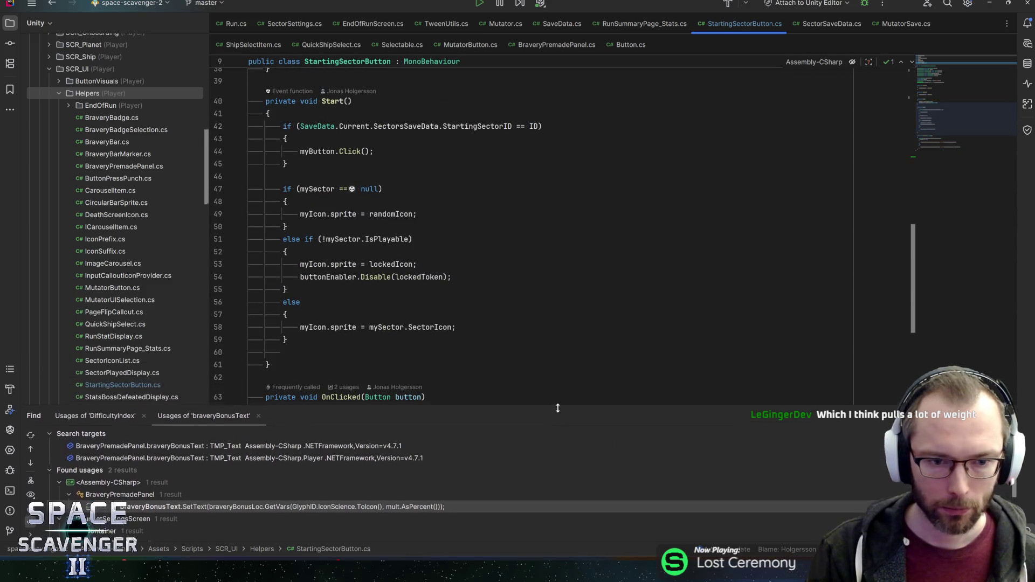
pyautogui.click(539, 352)
pyautogui.press('BackSpace')
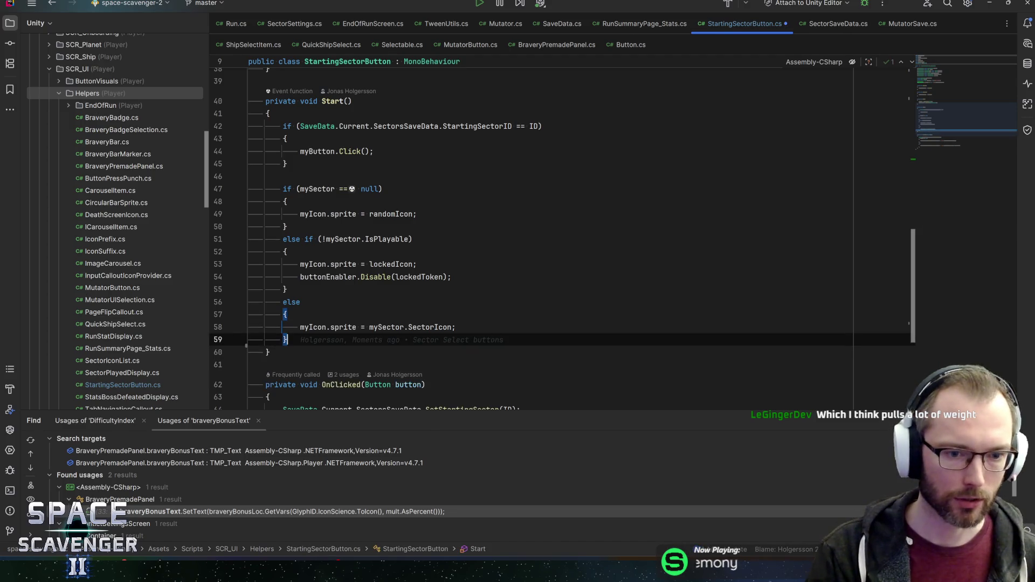
pyautogui.hotkey('ctrl', 's')
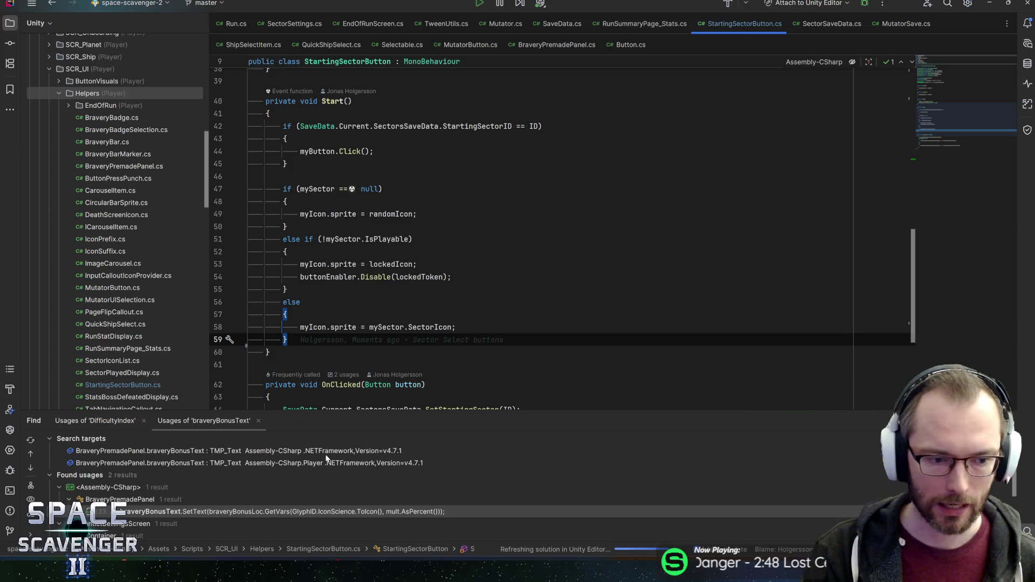
pyautogui.press('Up')
pyautogui.press('Up')
pyautogui.press('Up')
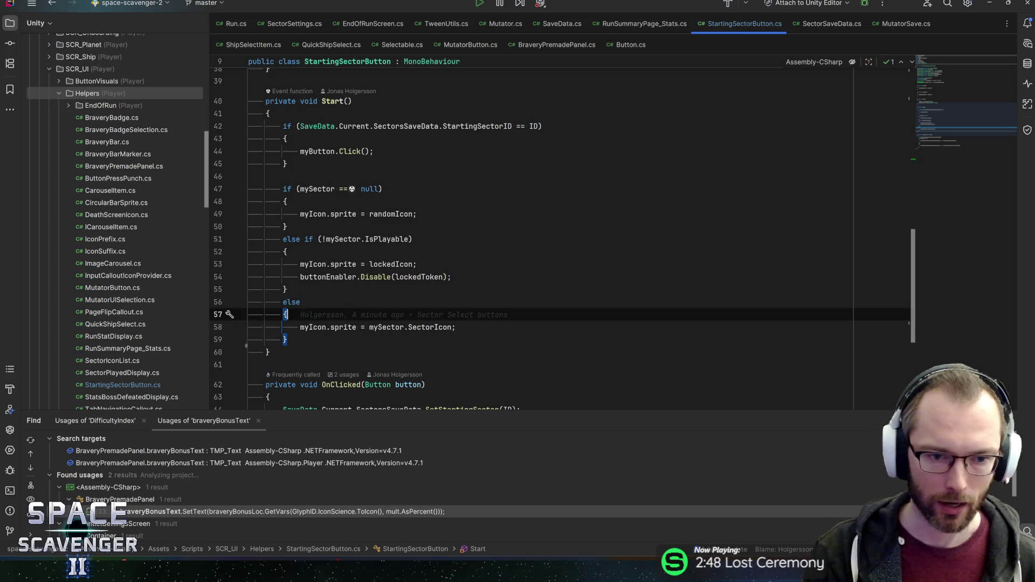
pyautogui.press('End')
pyautogui.press('Up')
pyautogui.press('Up')
pyautogui.press('Up')
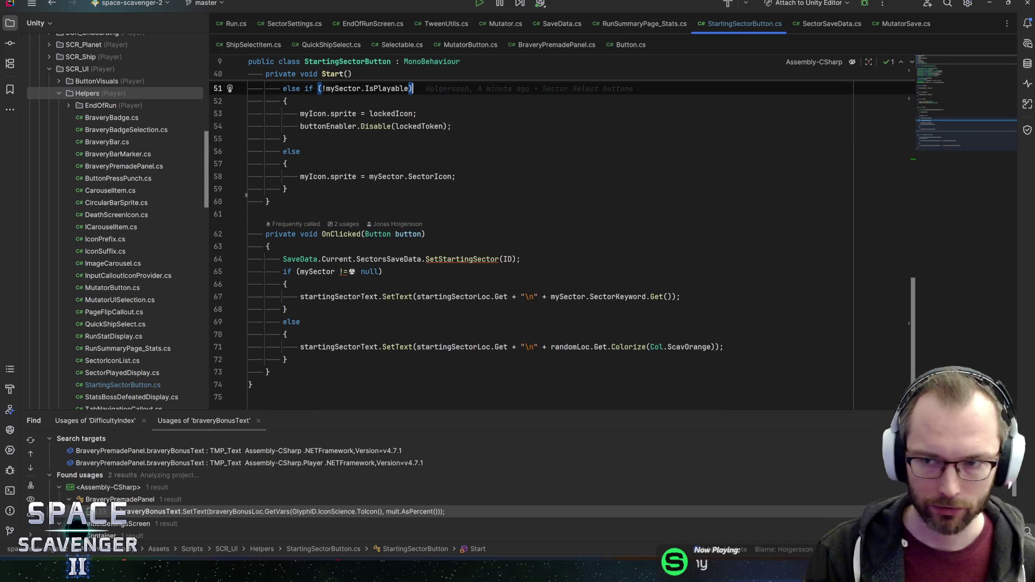
pyautogui.hotkey('alt', 'Tab')
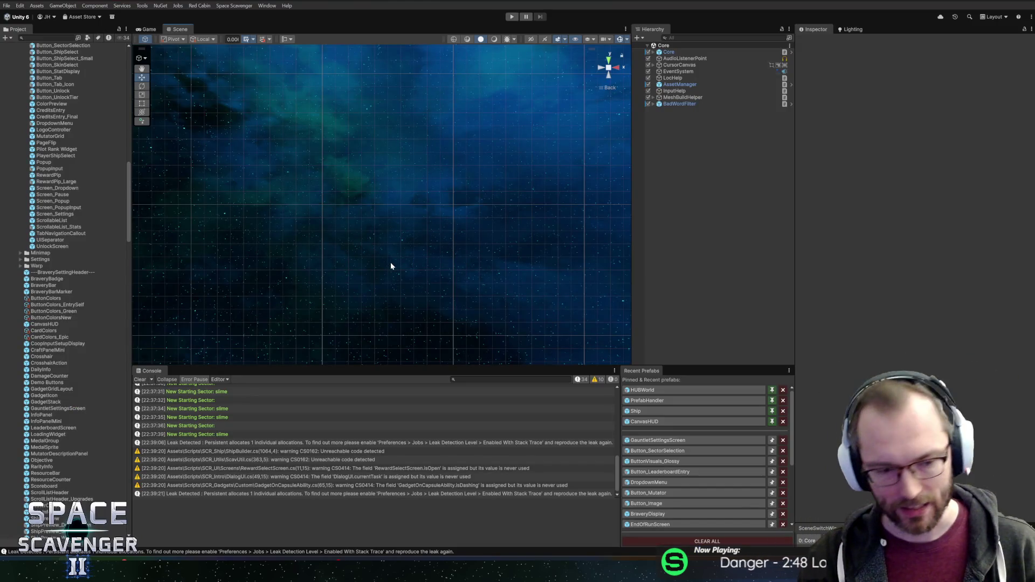
# - Comment out the 'New Starting Sector' Debug.Log in SectorSaveData.cs, then view GitHub Desktop's changes
pyautogui.doubleClick(282, 417)
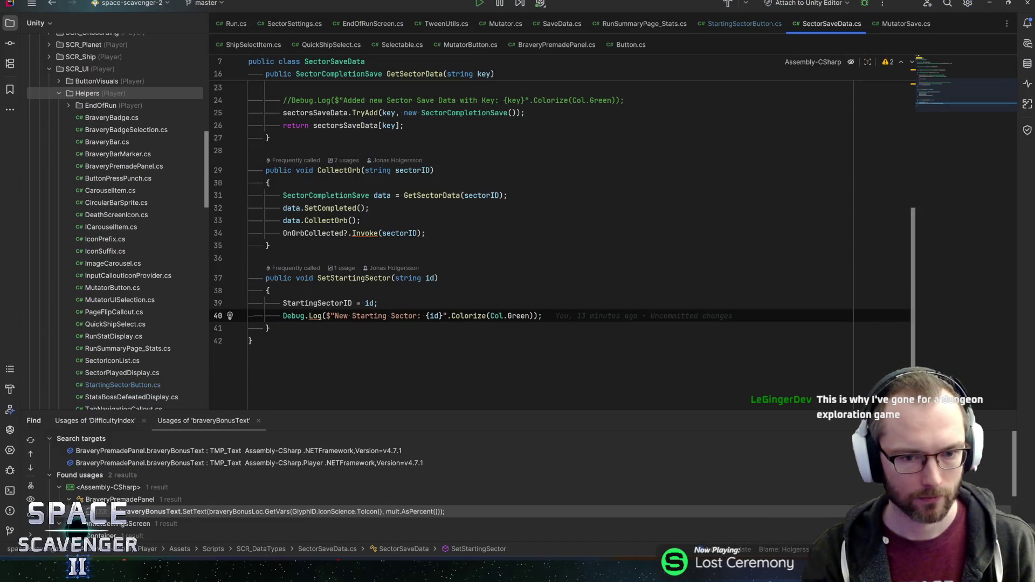
pyautogui.hotkey('ctrl', '/')
pyautogui.press('End')
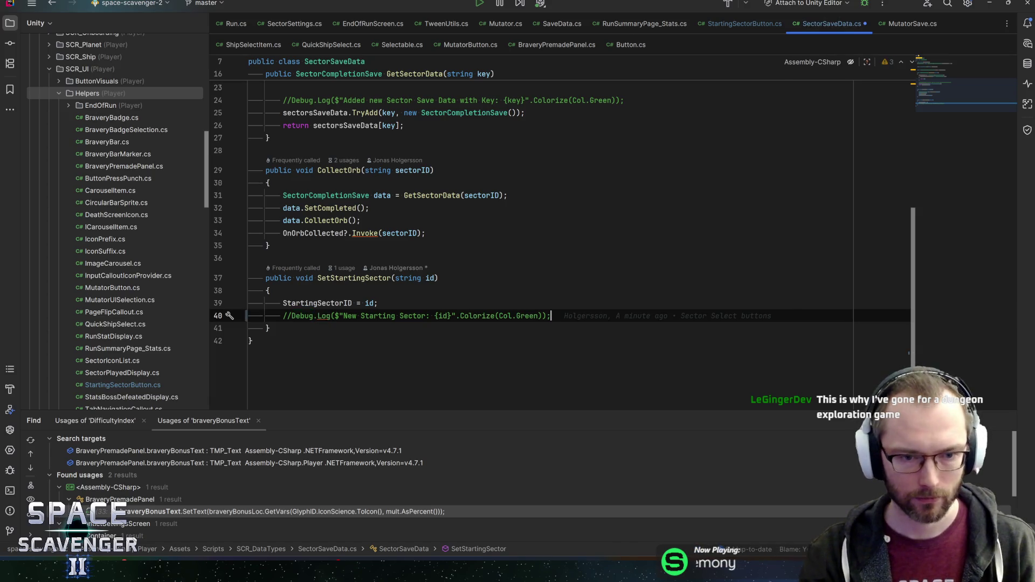
pyautogui.hotkey('alt', 'Tab')
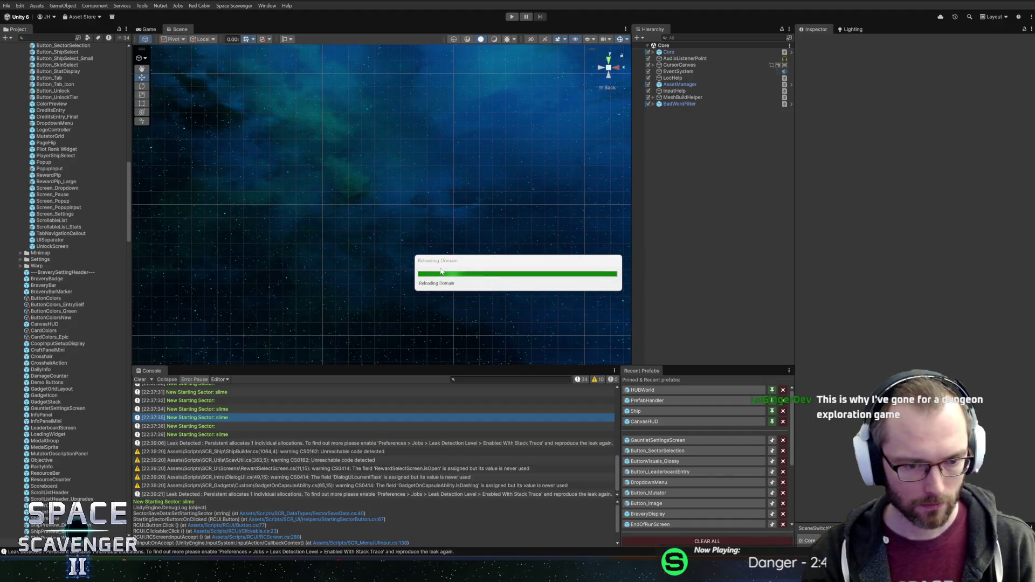
pyautogui.hotkey('alt', 'Tab')
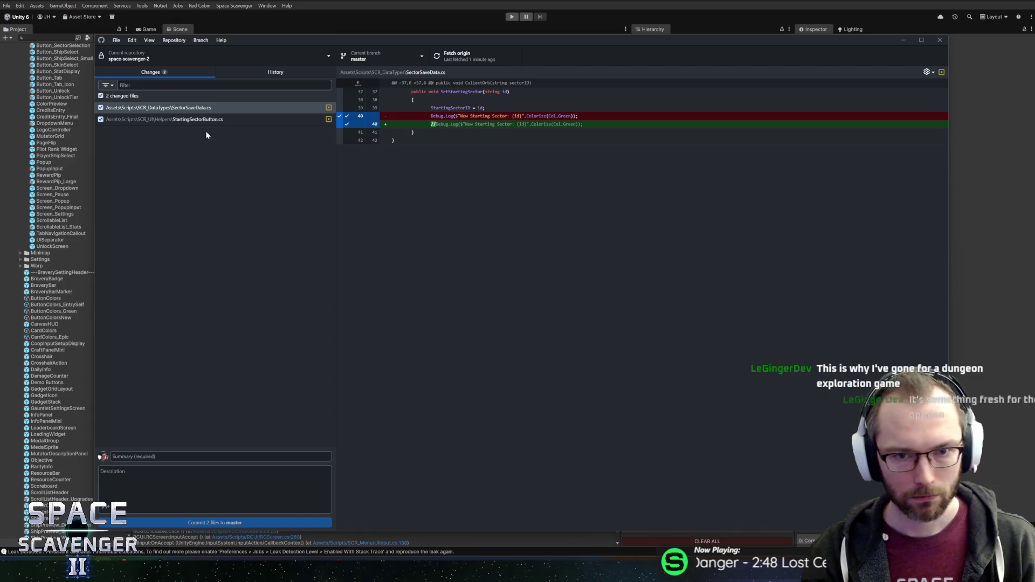
pyautogui.click(205, 123)
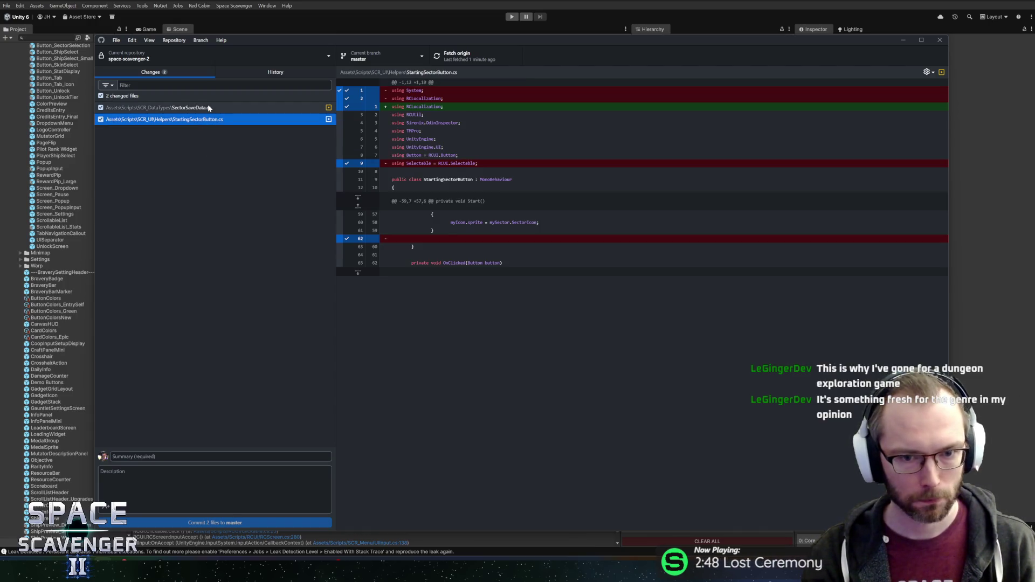
pyautogui.click(209, 107)
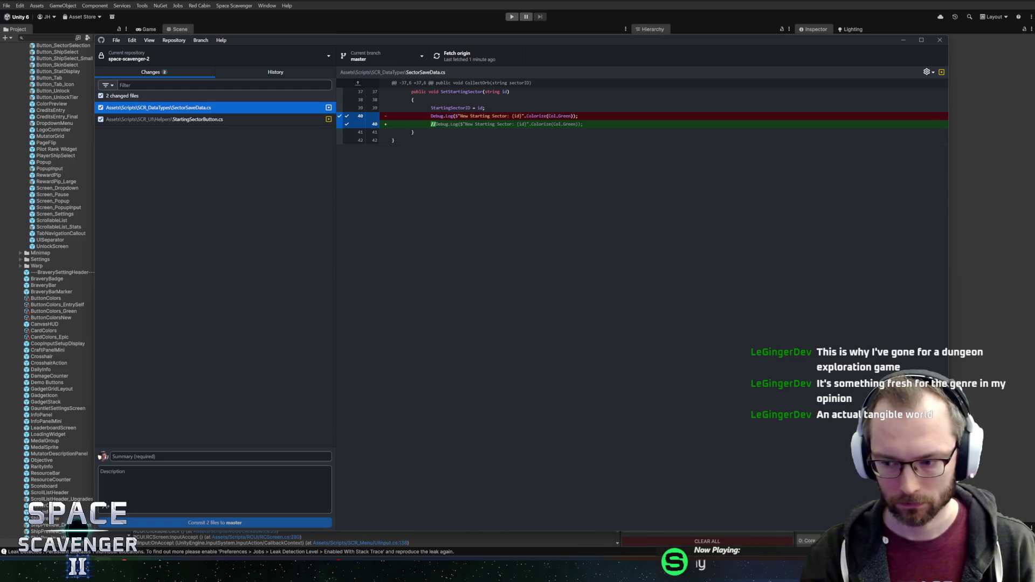
pyautogui.click(162, 456)
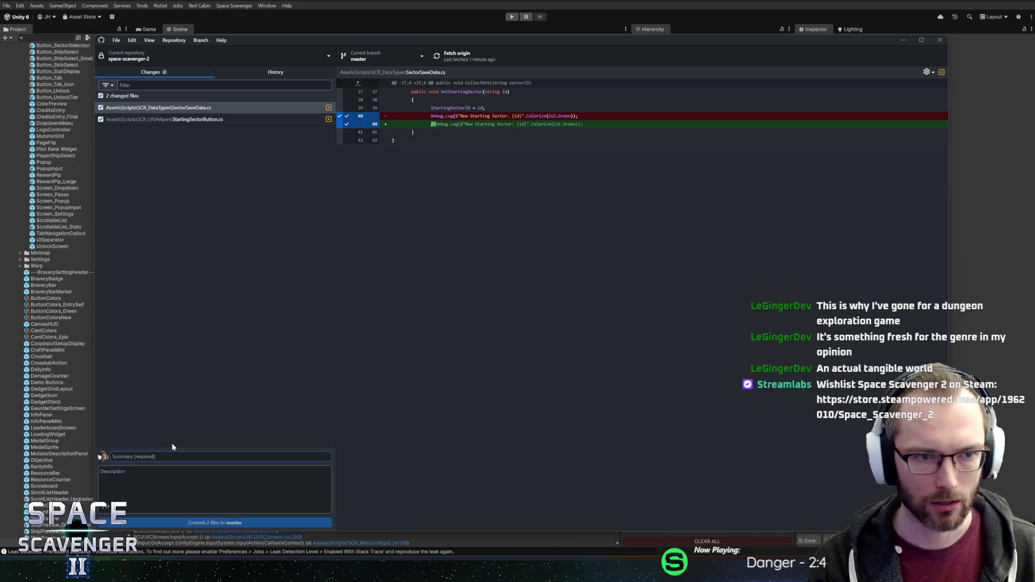
pyautogui.click(209, 119)
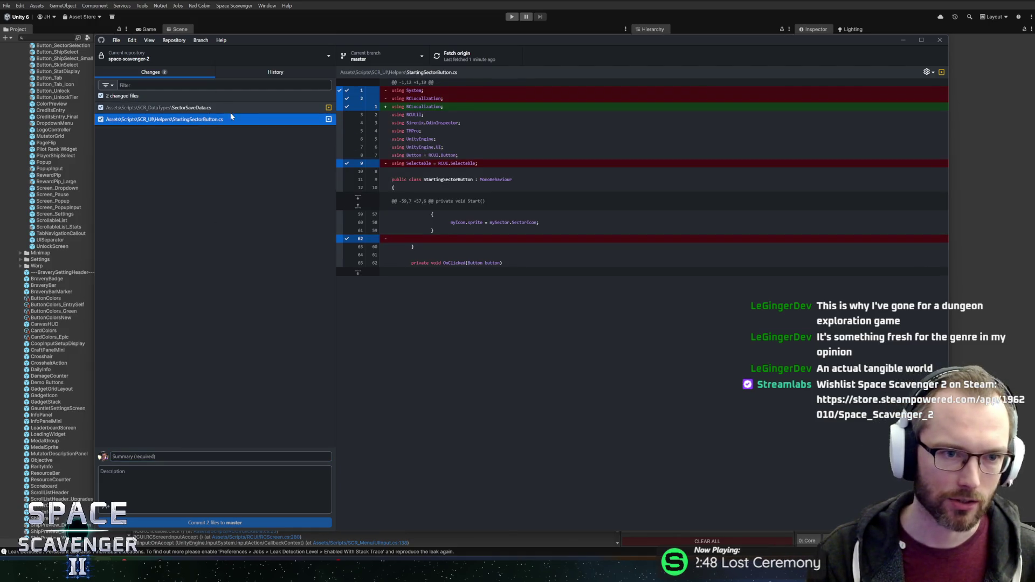
pyautogui.press('Up')
pyautogui.press('Down')
pyautogui.press('Up')
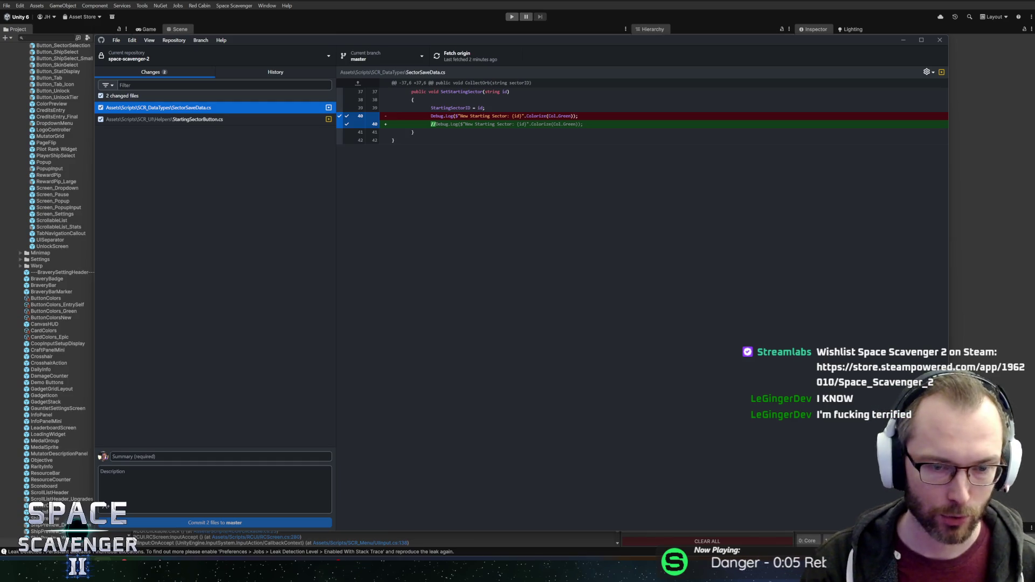
pyautogui.click(240, 456)
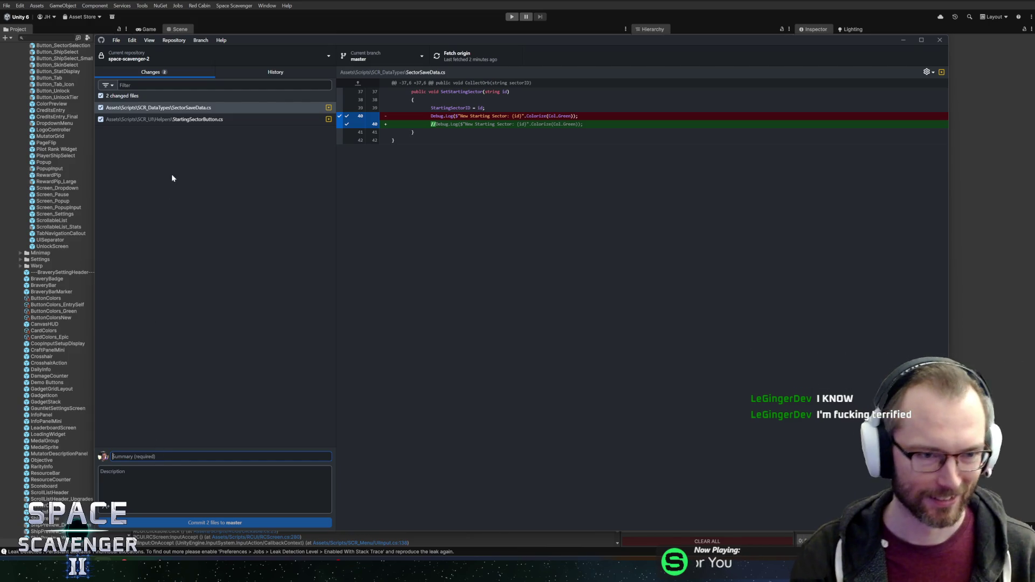
pyautogui.click(208, 120)
pyautogui.click(212, 107)
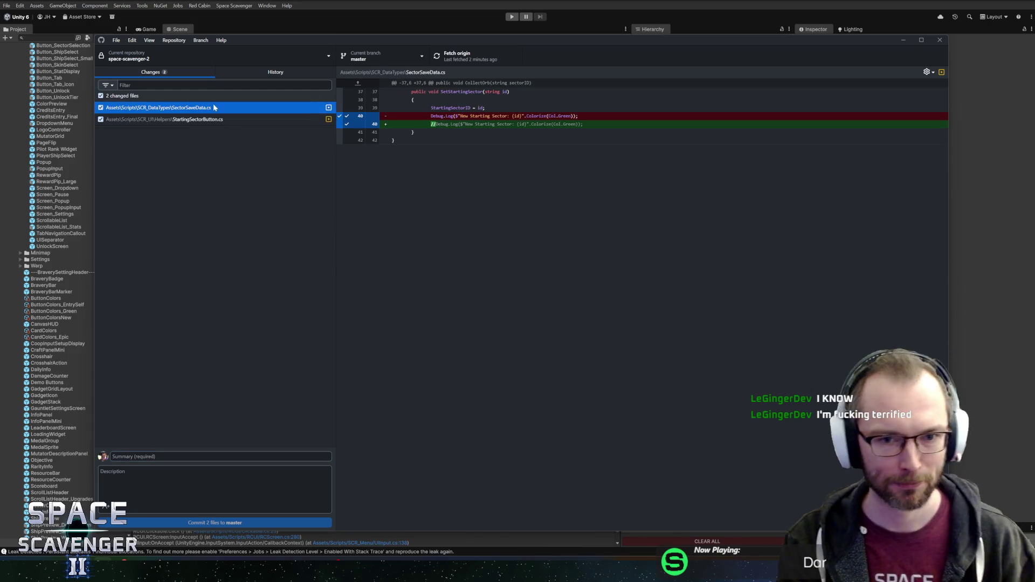
# - Commit the 2 files as 'Removed some debug', push to origin, and return to Unity
pyautogui.click(150, 455)
pyautogui.write('Remo')
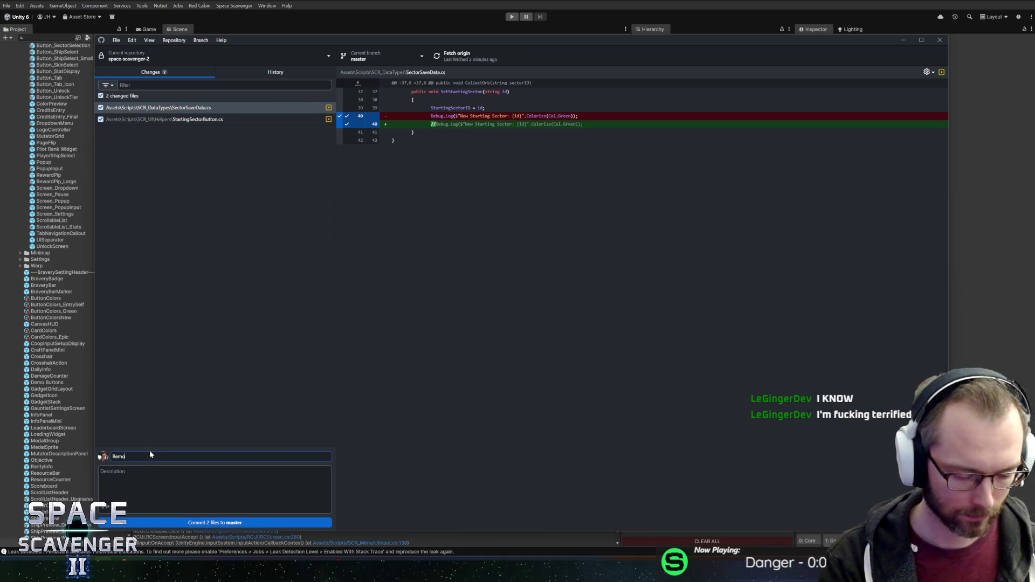
pyautogui.write('ved some debug')
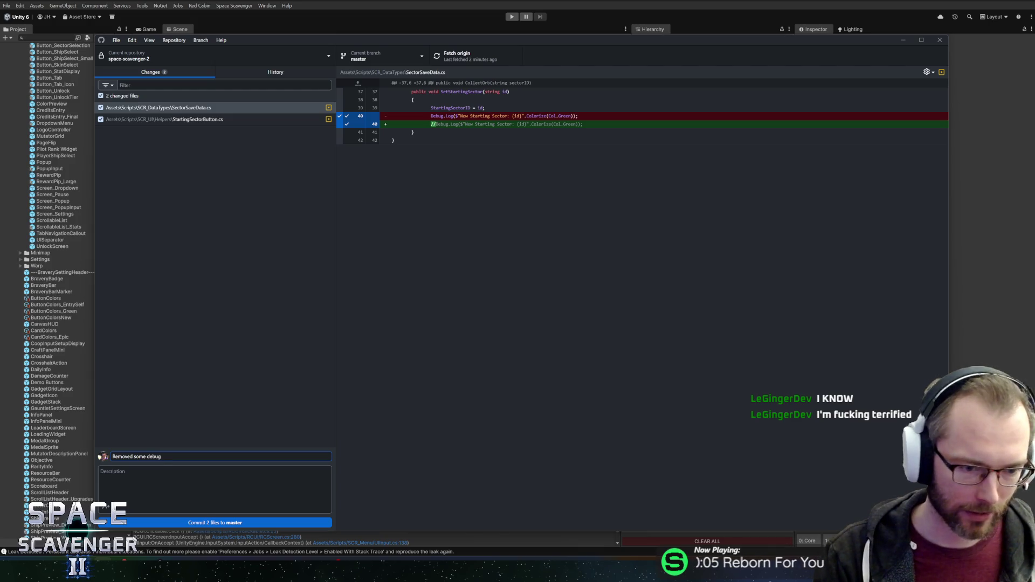
pyautogui.click(205, 520)
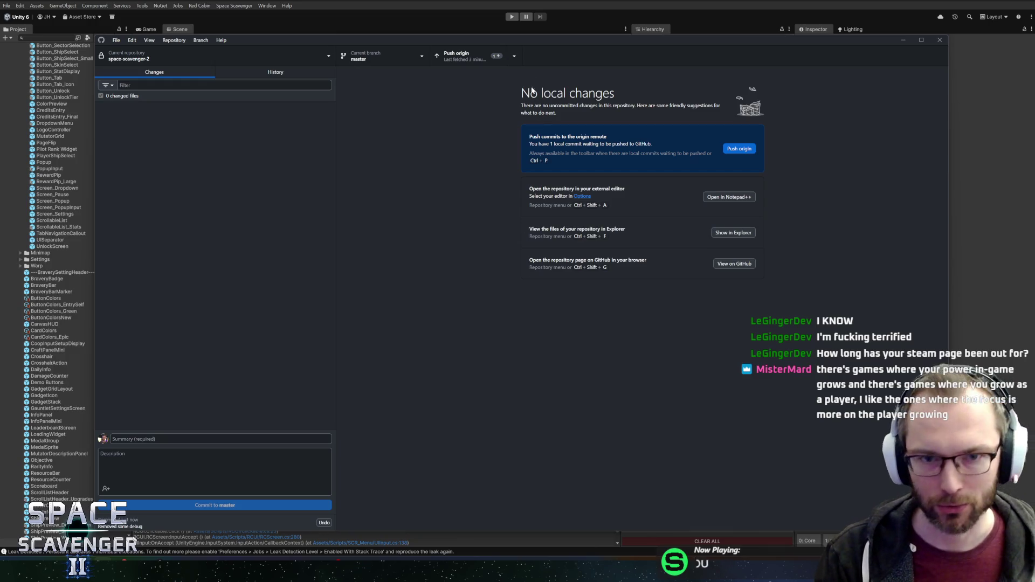
pyautogui.click(485, 55)
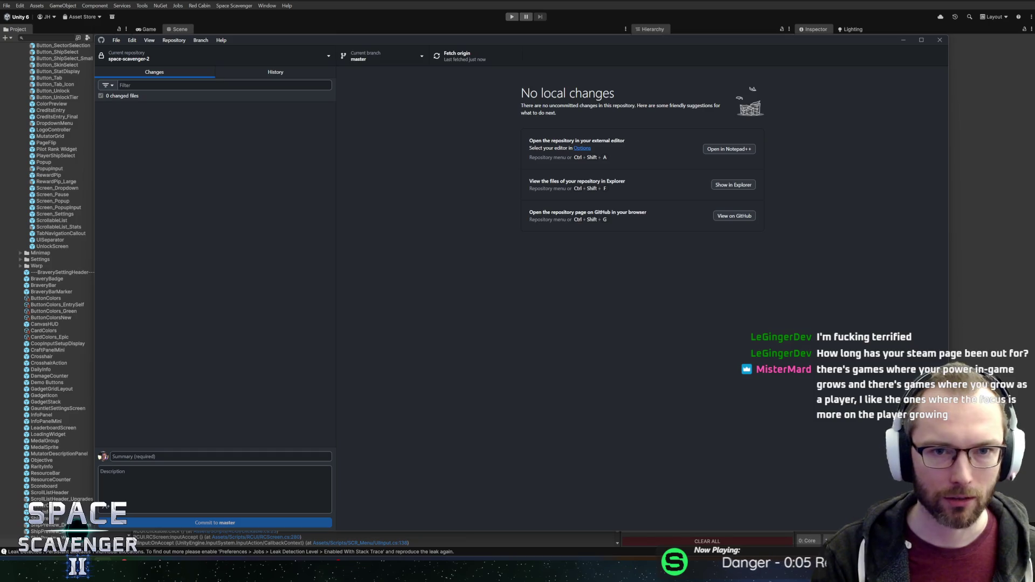
pyautogui.hotkey('alt', 'Tab')
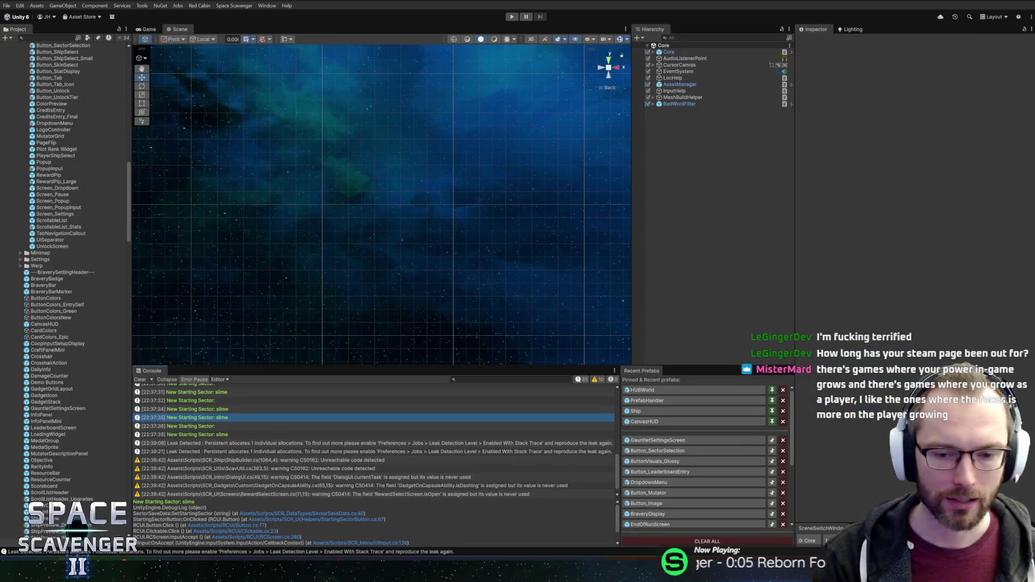
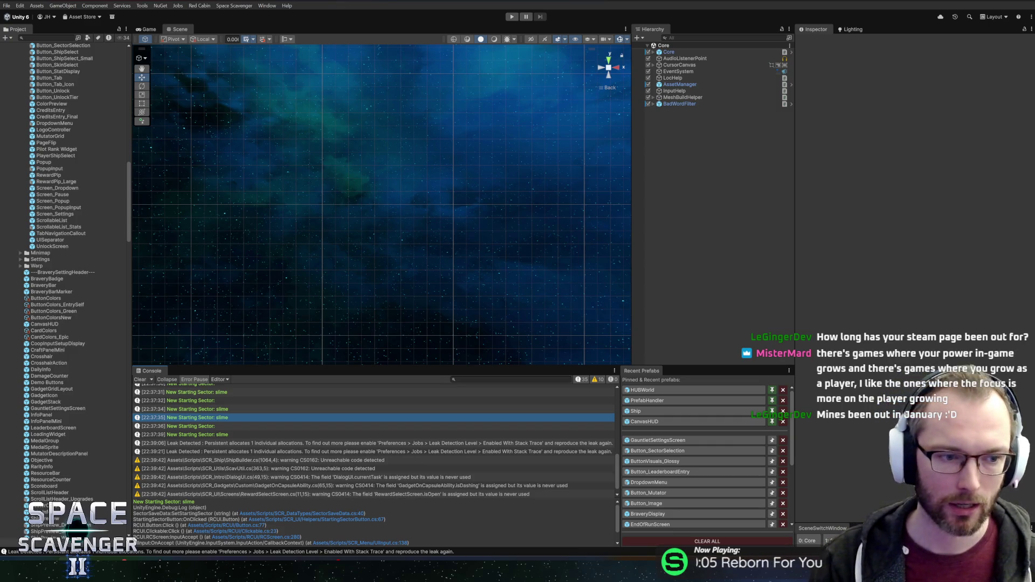
# - Collapse the Menu, DeathScreen Prefabs and PF_UI folders in the Project tree
pyautogui.scroll(10, 62, 267)
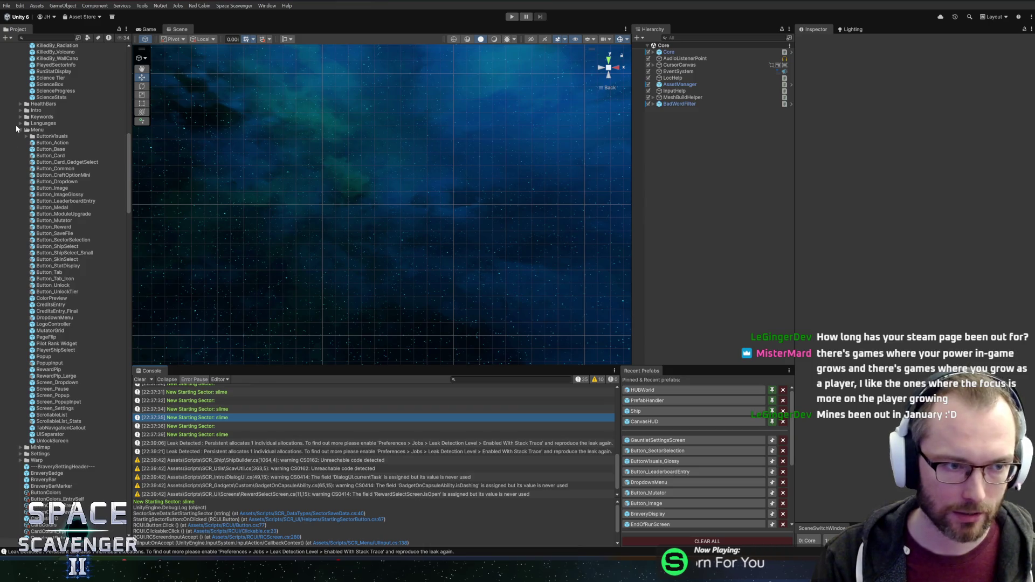
pyautogui.click(20, 129)
pyautogui.scroll(10, 21, 135)
pyautogui.click(25, 182)
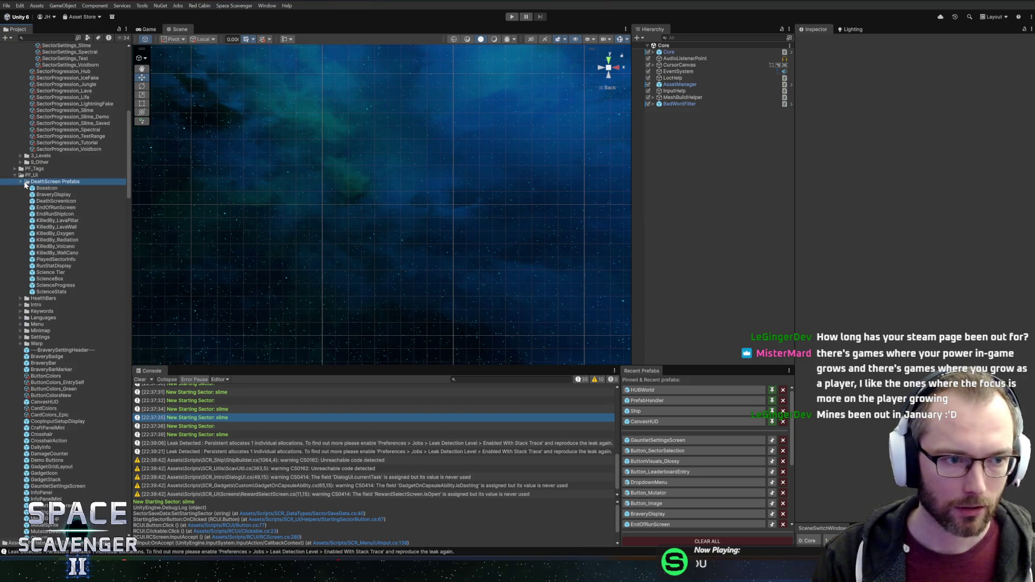
pyautogui.click(23, 183)
pyautogui.doubleClick(27, 176)
pyautogui.doubleClick(27, 176)
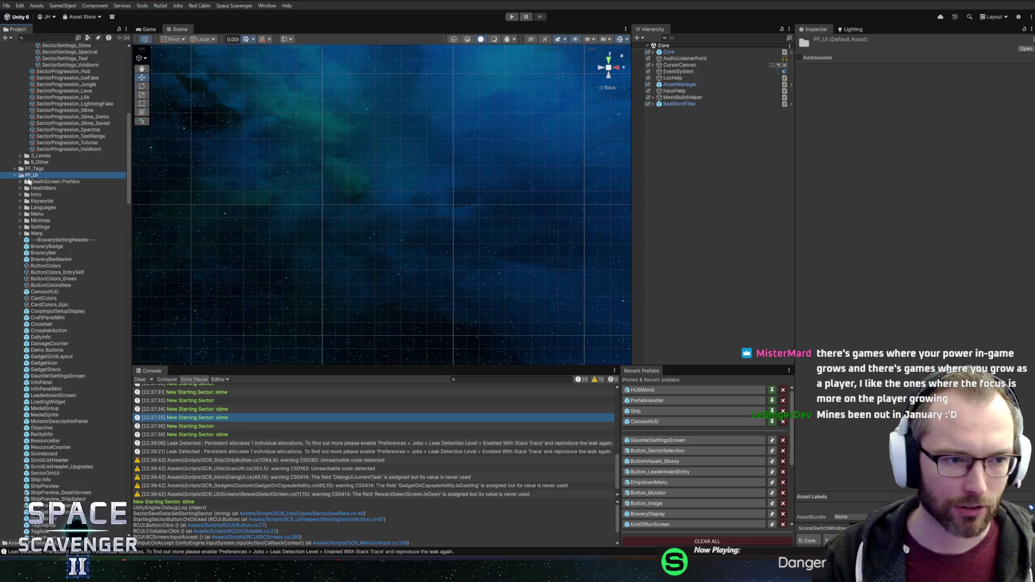
pyautogui.doubleClick(27, 176)
# - Collapse the PF_RunGeneration and PF_Enemies folders
pyautogui.scroll(5, 41, 217)
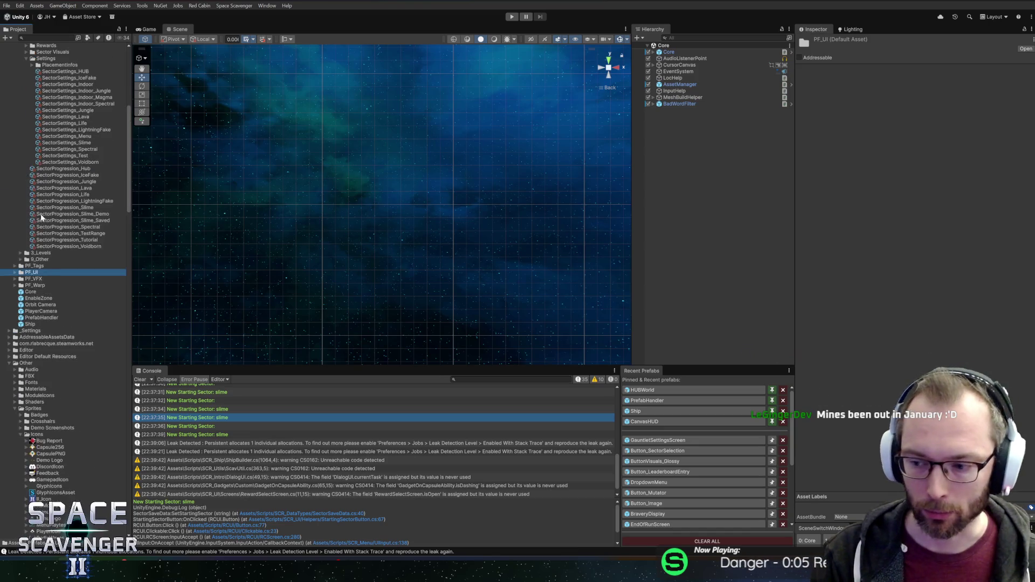
pyautogui.scroll(12, 41, 217)
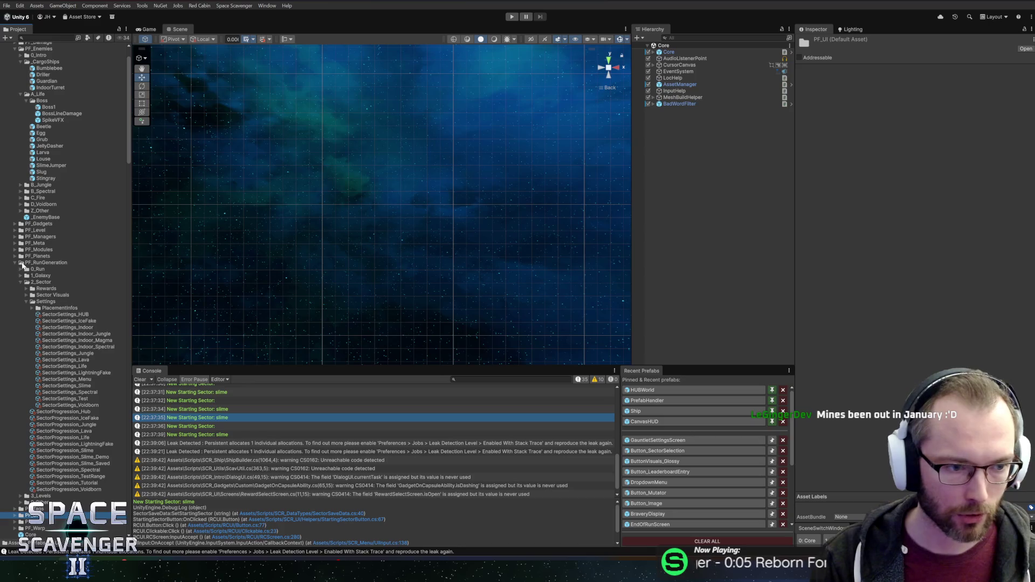
pyautogui.click(15, 264)
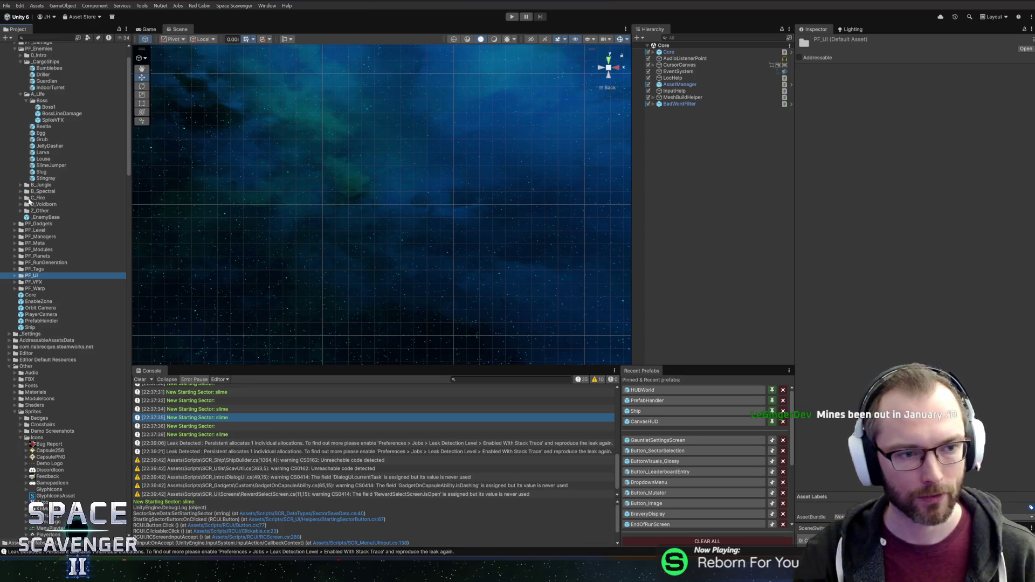
pyautogui.scroll(2, 29, 201)
pyautogui.click(16, 86)
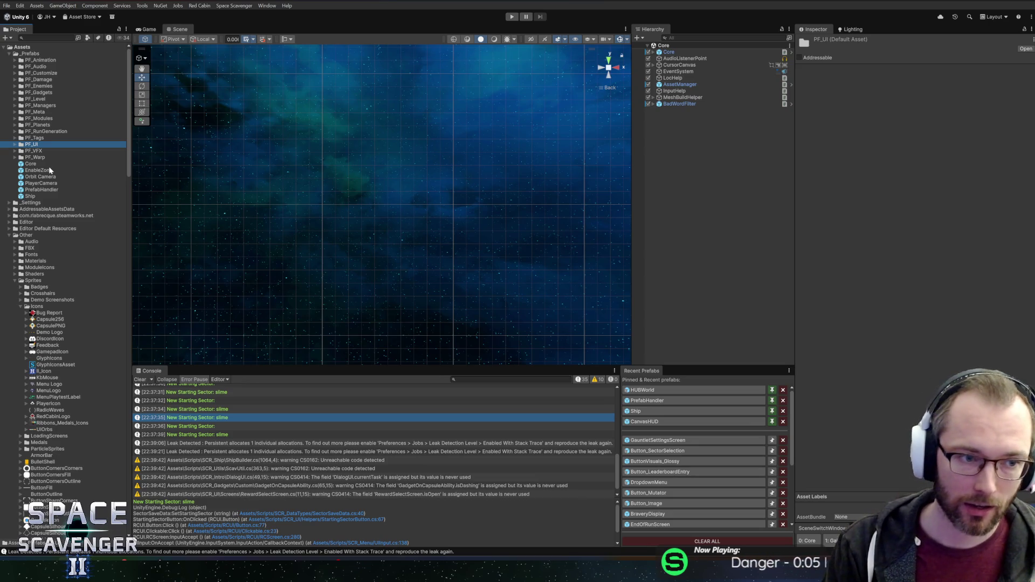
pyautogui.click(58, 138)
pyautogui.click(61, 145)
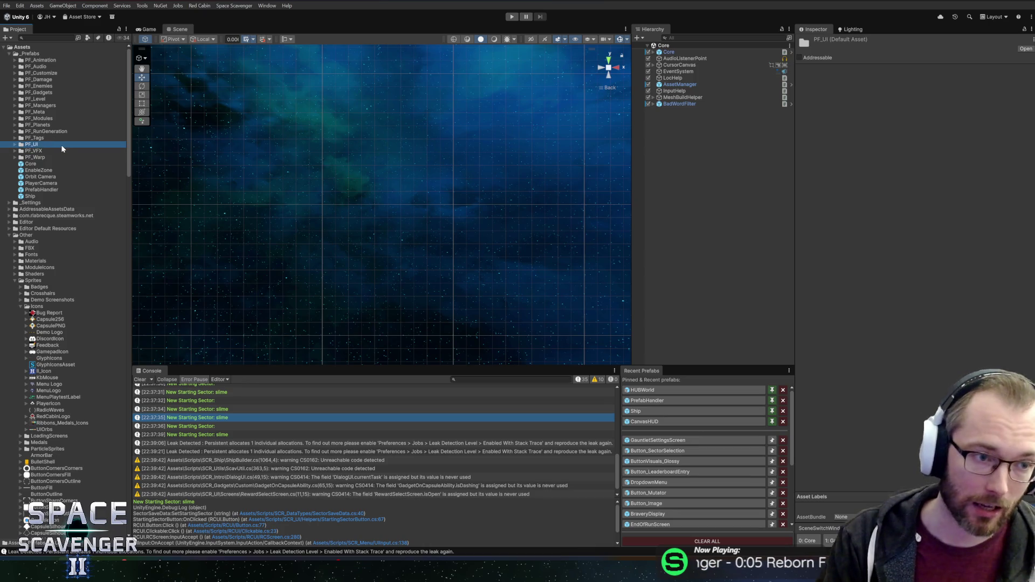
pyautogui.click(62, 138)
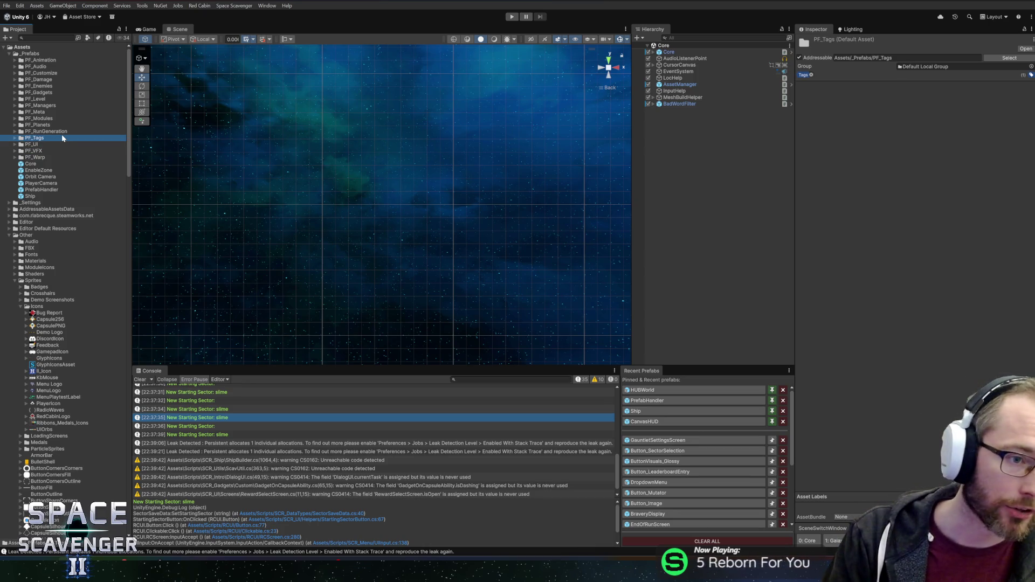
pyautogui.press('Up')
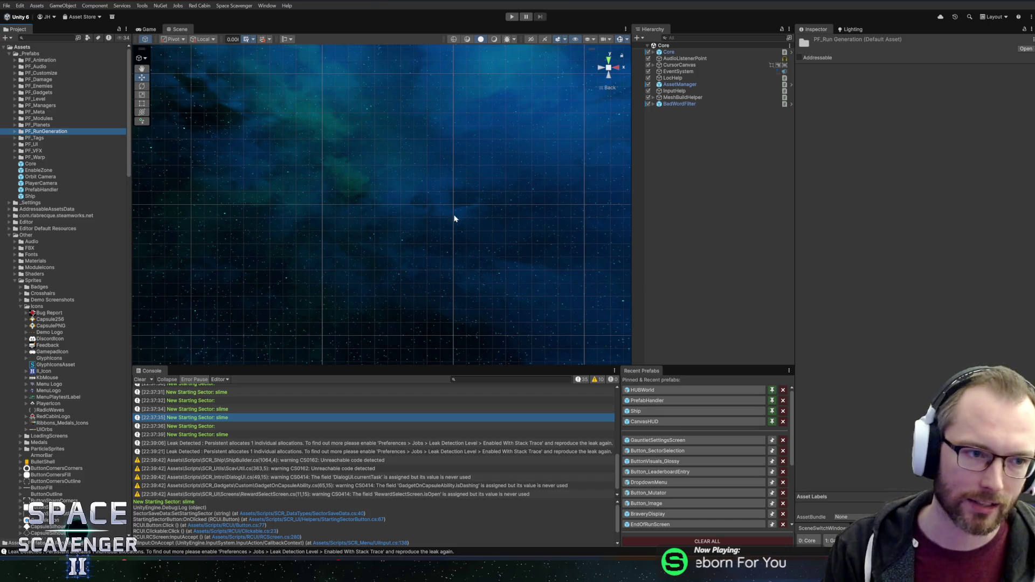
pyautogui.click(73, 125)
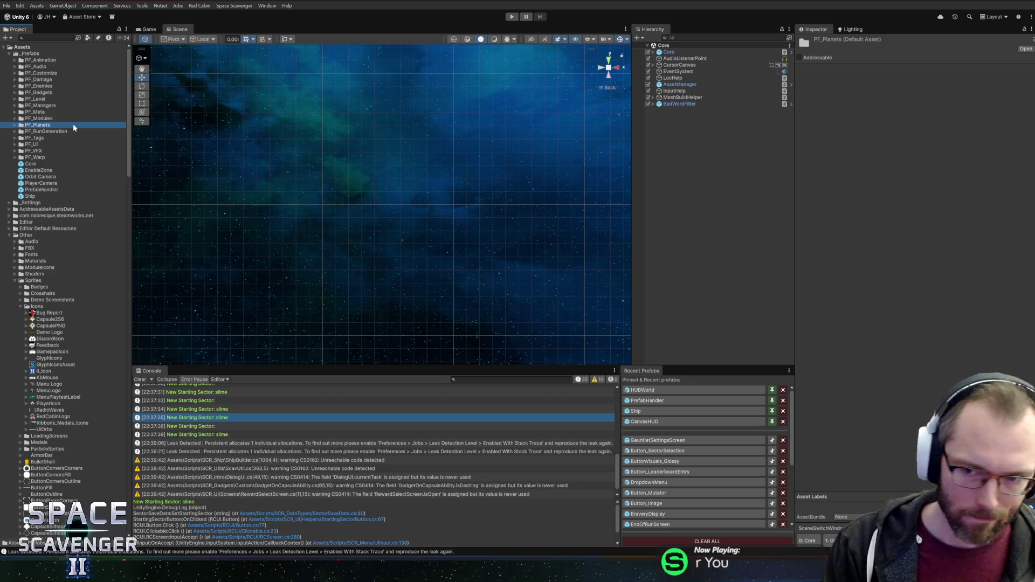
pyautogui.press('Right')
pyautogui.press('Left')
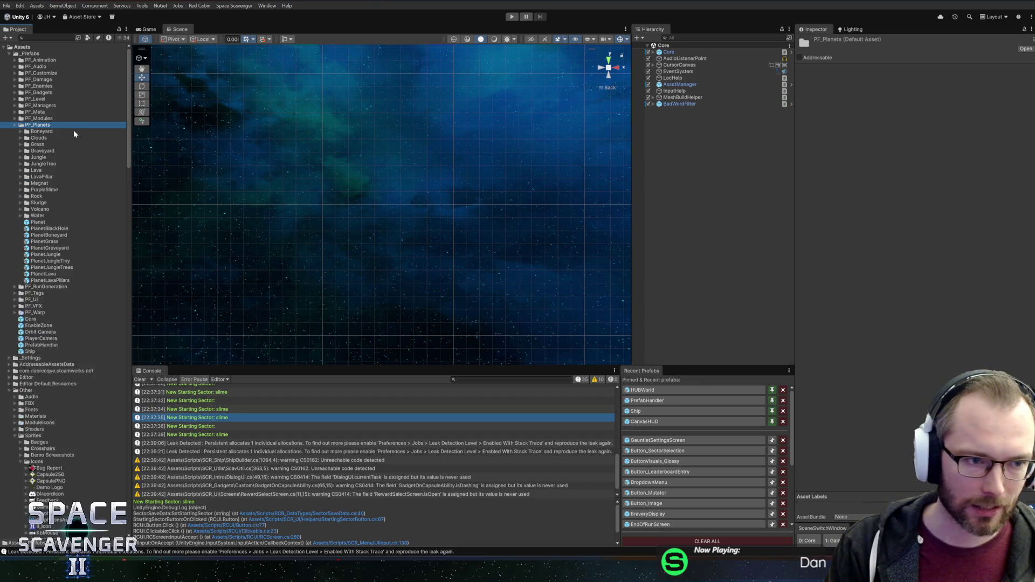
pyautogui.press('Down')
pyautogui.press('Right')
pyautogui.press('Left')
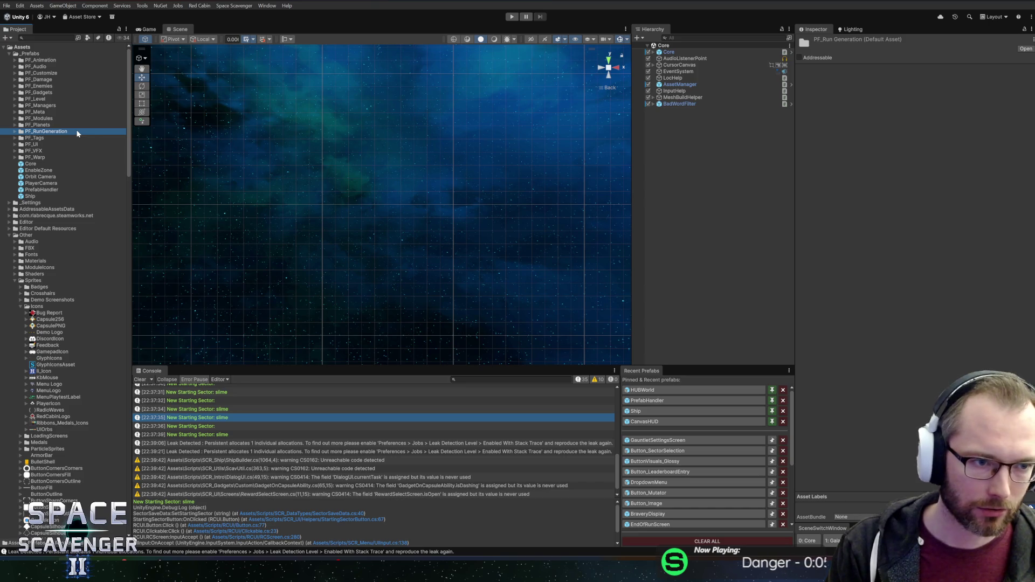
pyautogui.press('Right')
pyautogui.press('Left')
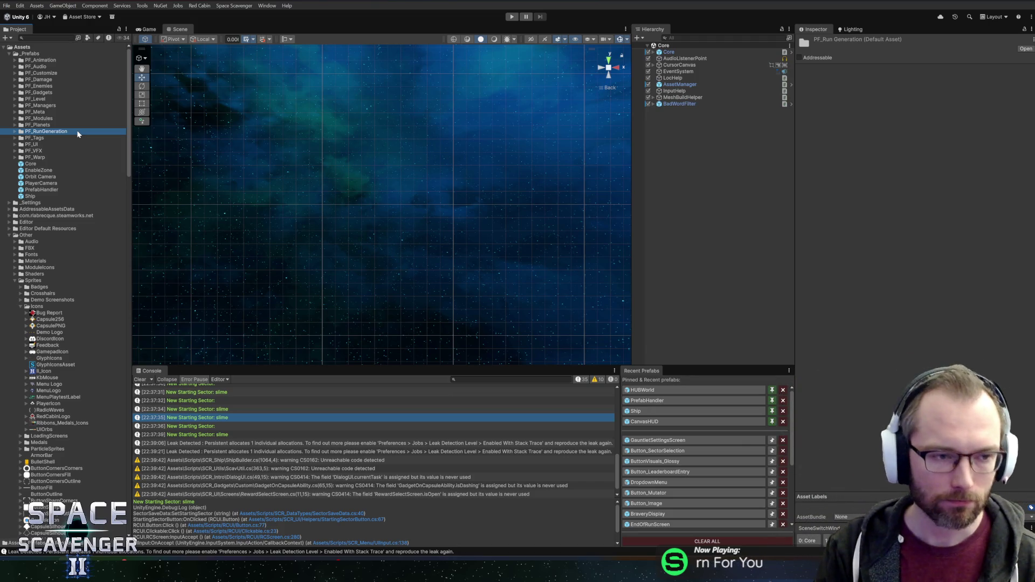
pyautogui.click(54, 118)
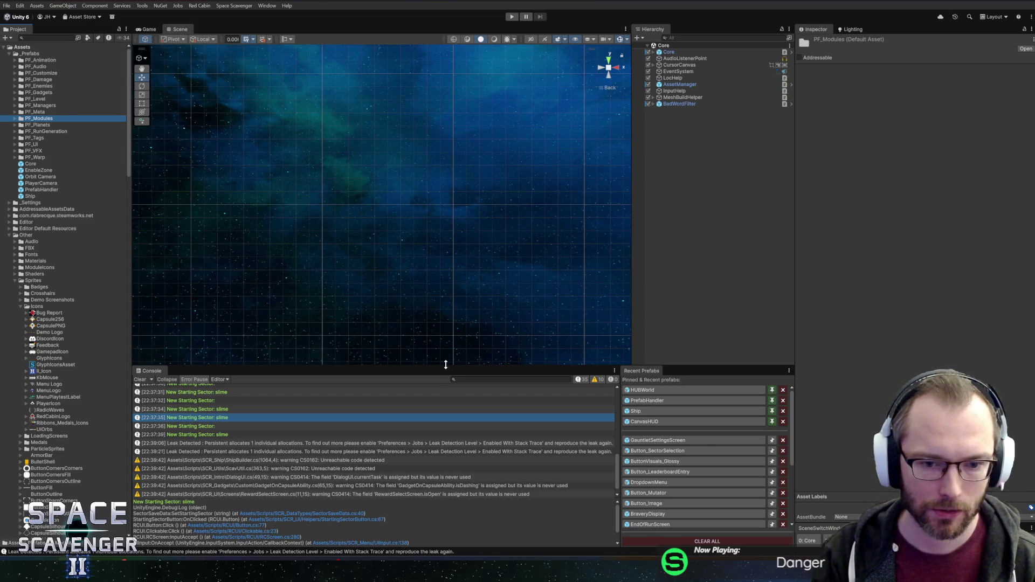
pyautogui.click(445, 364)
pyautogui.moveTo(445, 364); pyautogui.dragTo(447, 351)
pyautogui.scroll(-2, 451, 314)
pyautogui.moveTo(451, 314)
pyautogui.mouseDown()
pyautogui.moveTo(430, 231)
pyautogui.moveTo(446, 253)
pyautogui.moveTo(420, 221)
pyautogui.mouseUp()
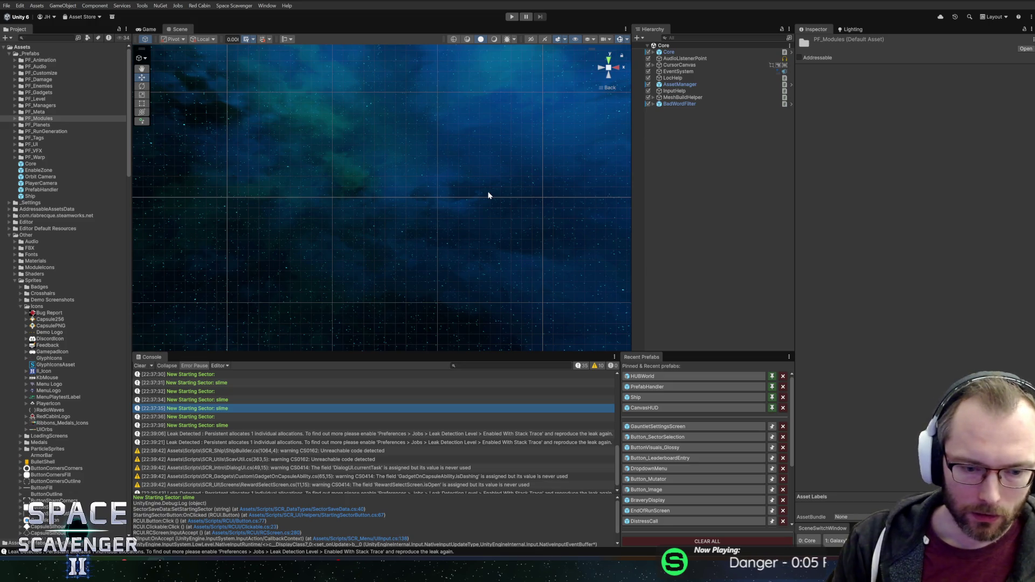
pyautogui.moveTo(304, 354)
pyautogui.mouseDown()
pyautogui.moveTo(306, 373)
pyautogui.moveTo(307, 363)
pyautogui.mouseUp()
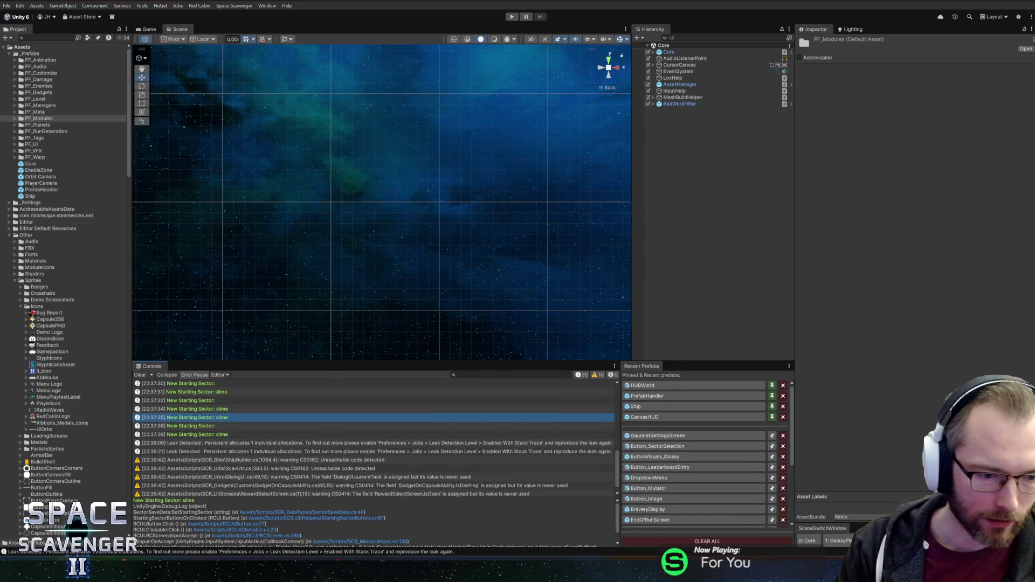
pyautogui.moveTo(173, 564)
pyautogui.click(172, 515)
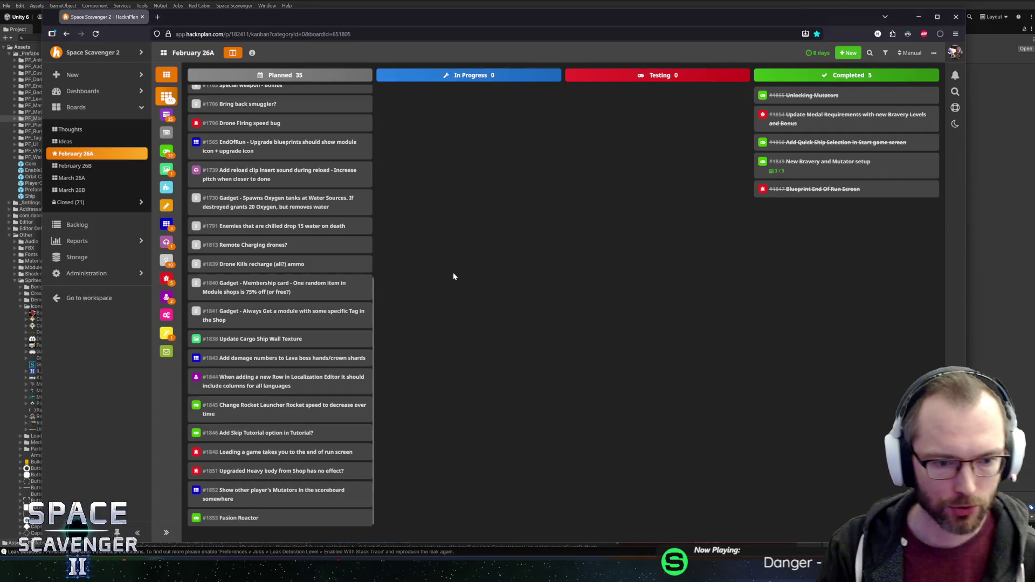
# - Add a Completed task 'Add Sector Select in Game Start screen' and move card #1845 to In Progress
pyautogui.doubleClick(453, 197)
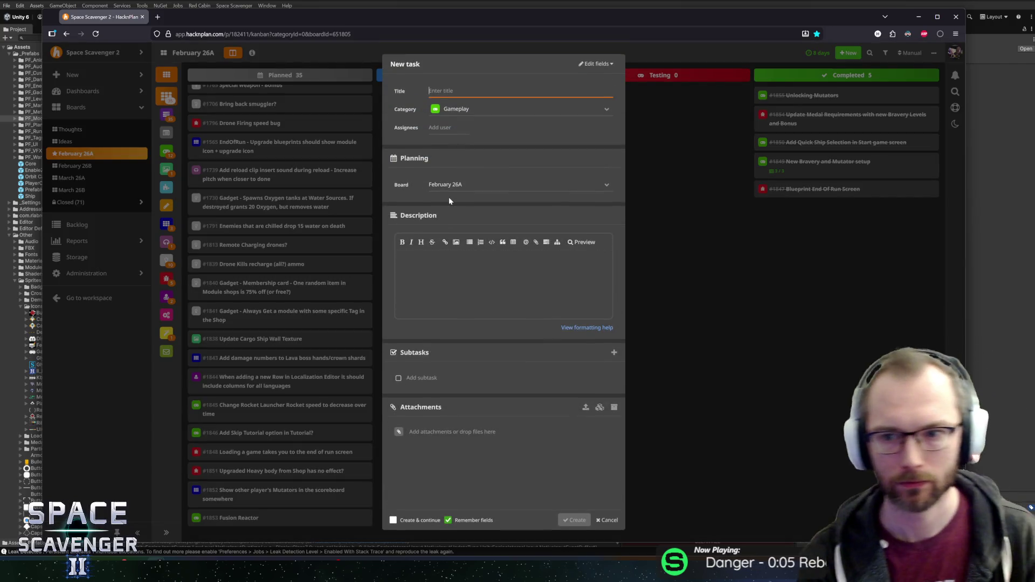
pyautogui.write('Sele')
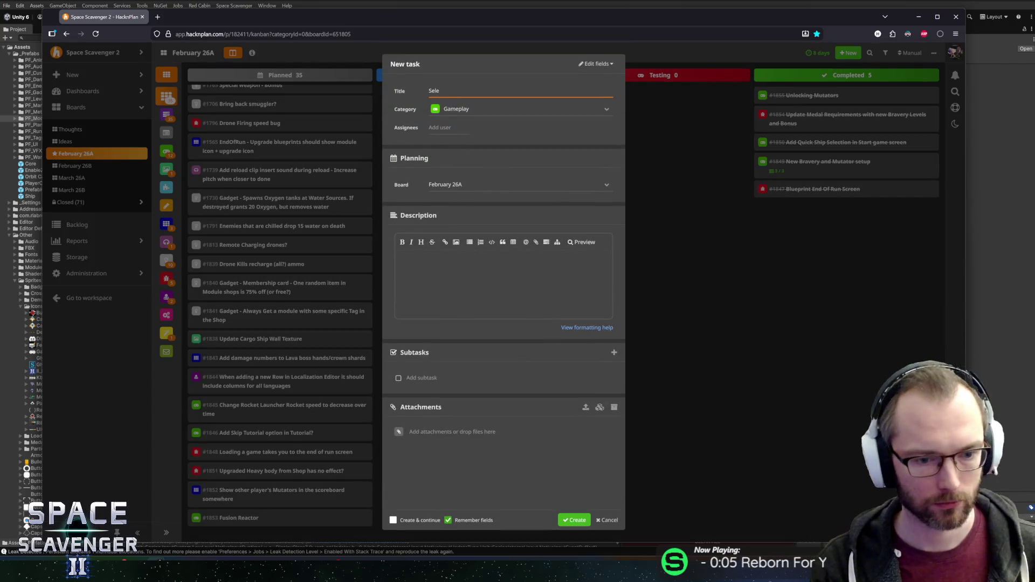
pyautogui.press('BackSpace')
pyautogui.press('BackSpace')
pyautogui.press('BackSpace')
pyautogui.write('Add')
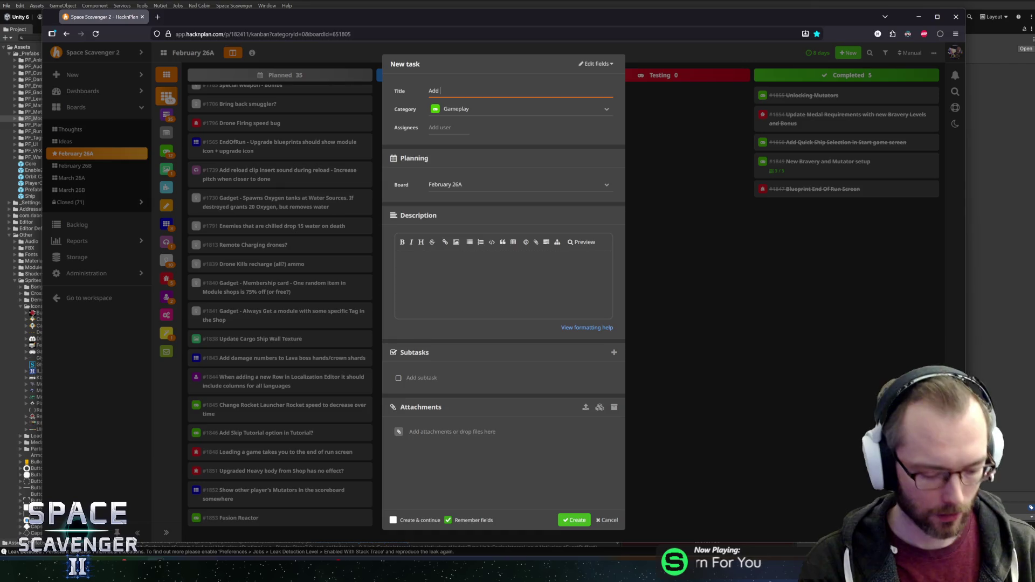
pyautogui.write('Sector Select in Game Start screen')
pyautogui.press('Return')
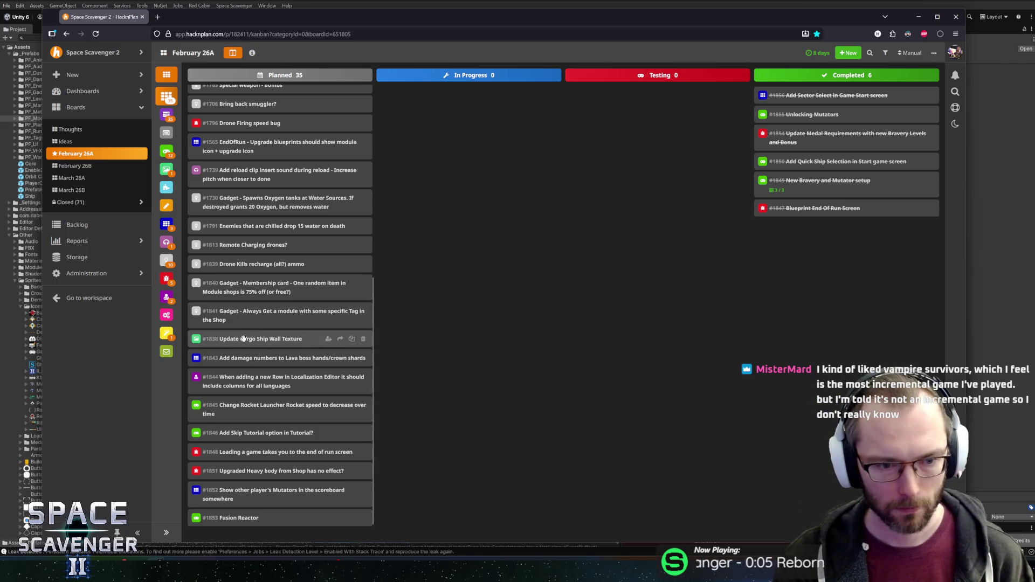
pyautogui.moveTo(240, 414)
pyautogui.mouseDown()
pyautogui.moveTo(453, 229)
pyautogui.moveTo(460, 248)
pyautogui.mouseUp()
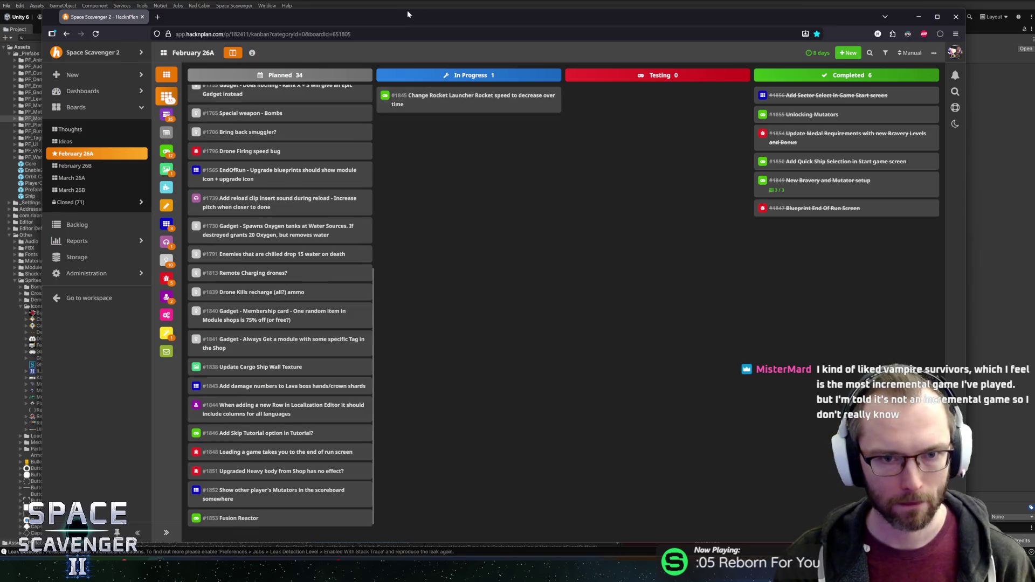
pyautogui.hotkey('alt', 'Tab')
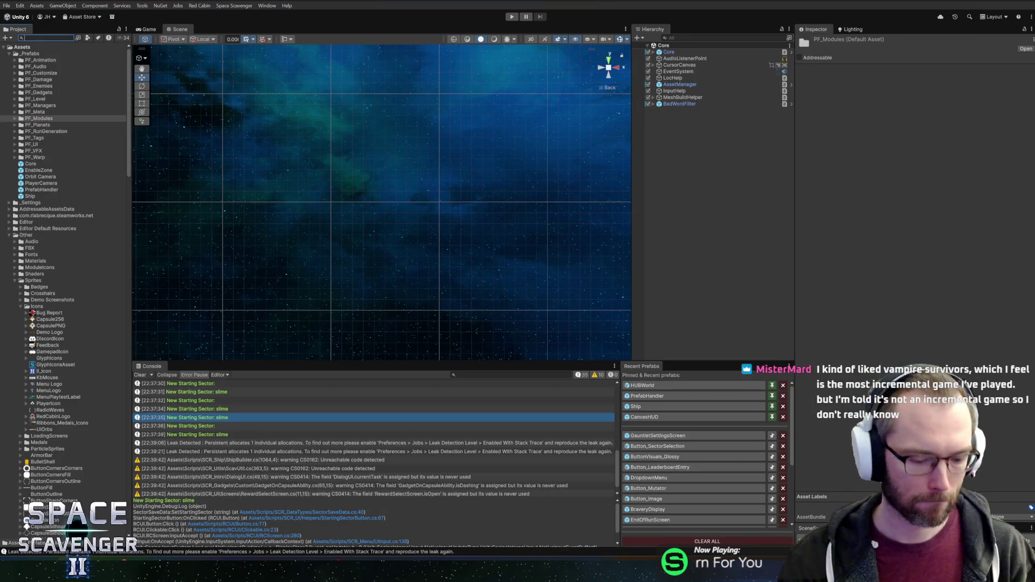
# - Search 'rocketl', open the RocketLauncher prefab to review its components, then return to the Core scene
pyautogui.write('etl')
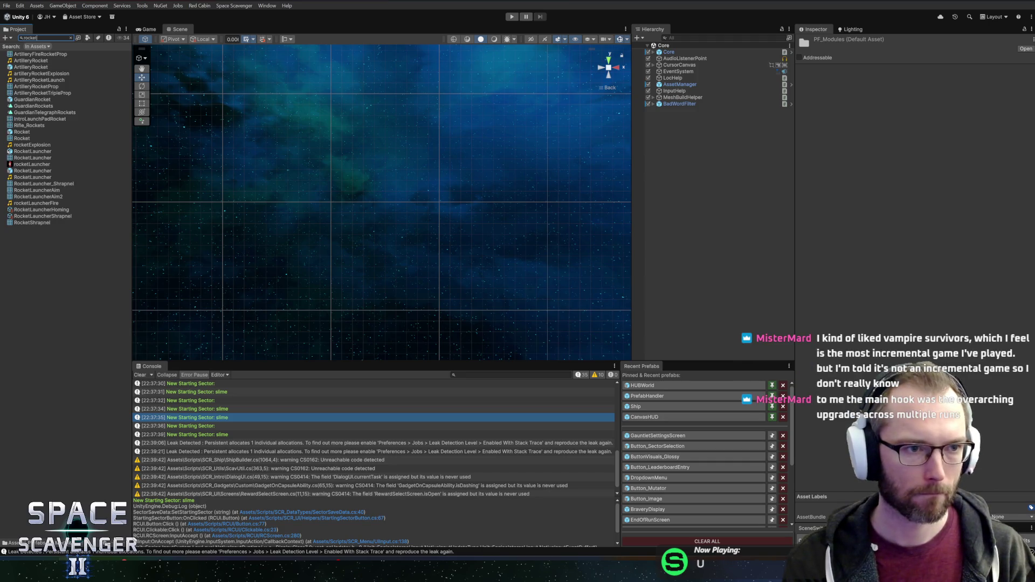
pyautogui.click(36, 61)
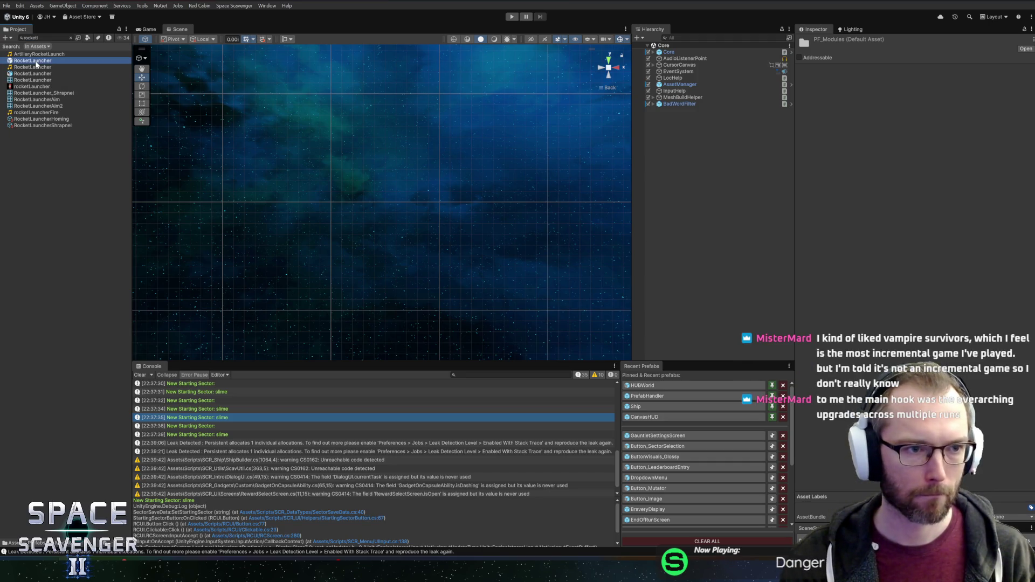
pyautogui.doubleClick(35, 61)
pyautogui.scroll(-10, 872, 318)
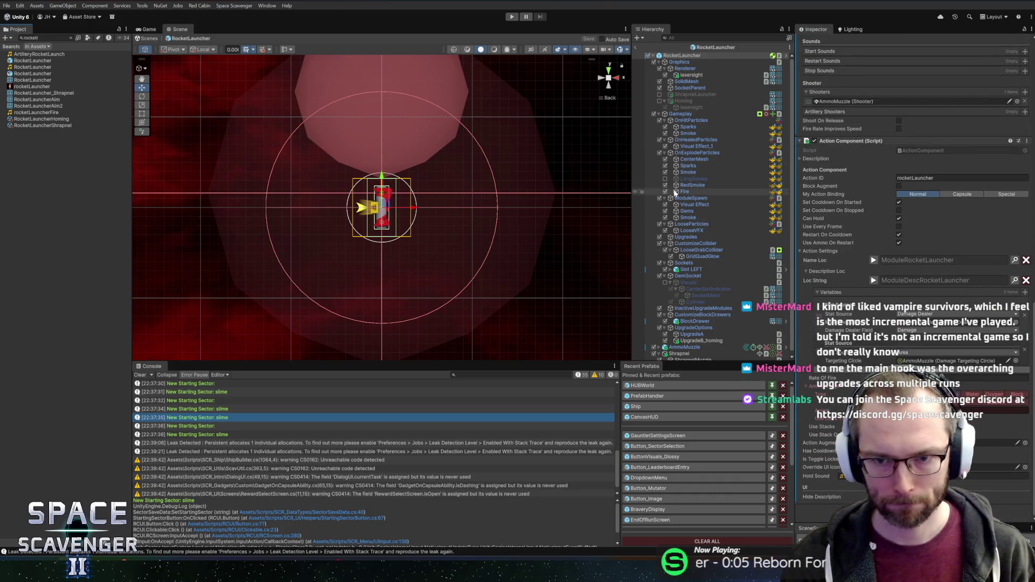
pyautogui.scroll(-1, 698, 318)
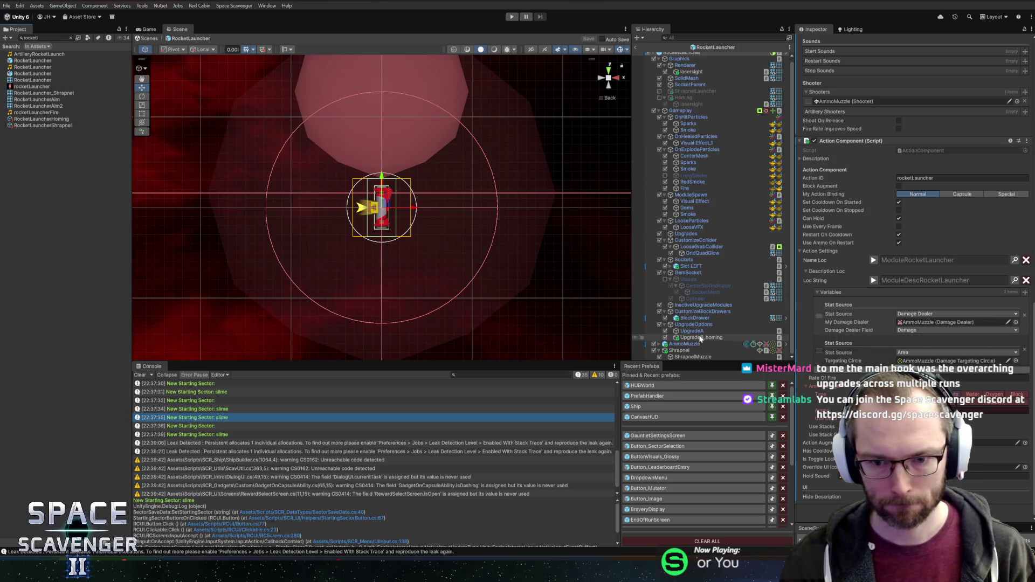
pyautogui.click(636, 48)
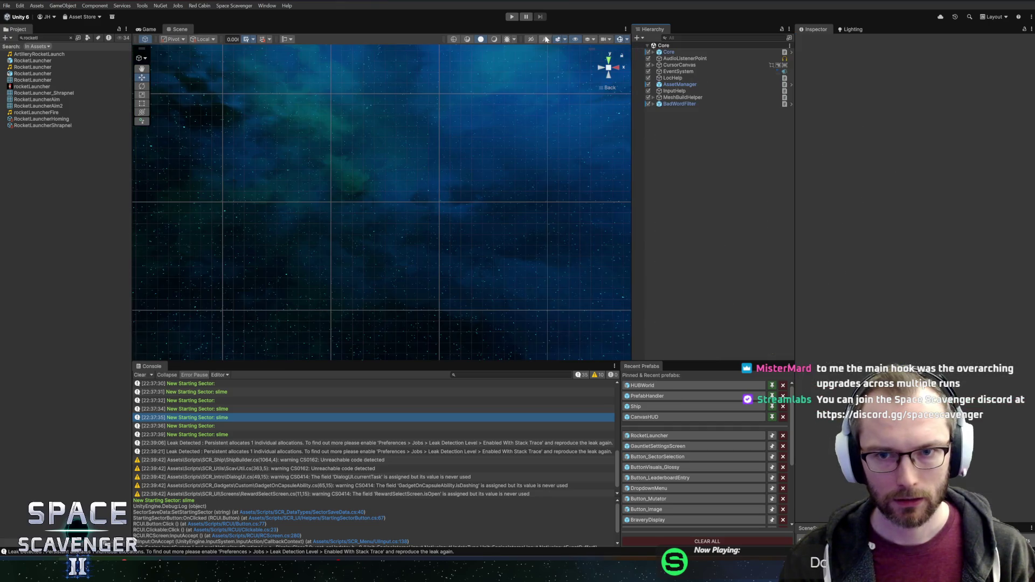
pyautogui.click(512, 18)
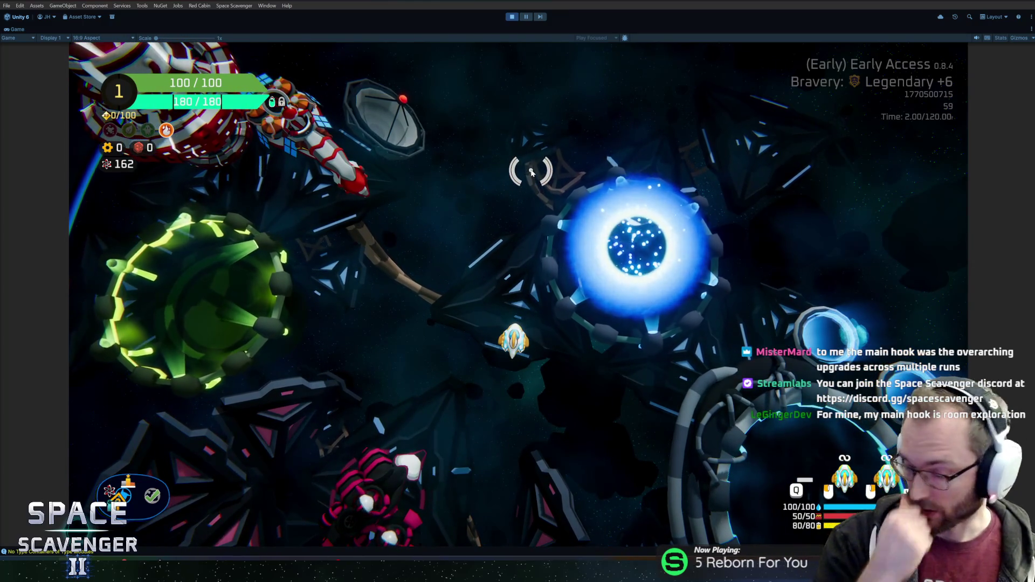
pyautogui.press('d')
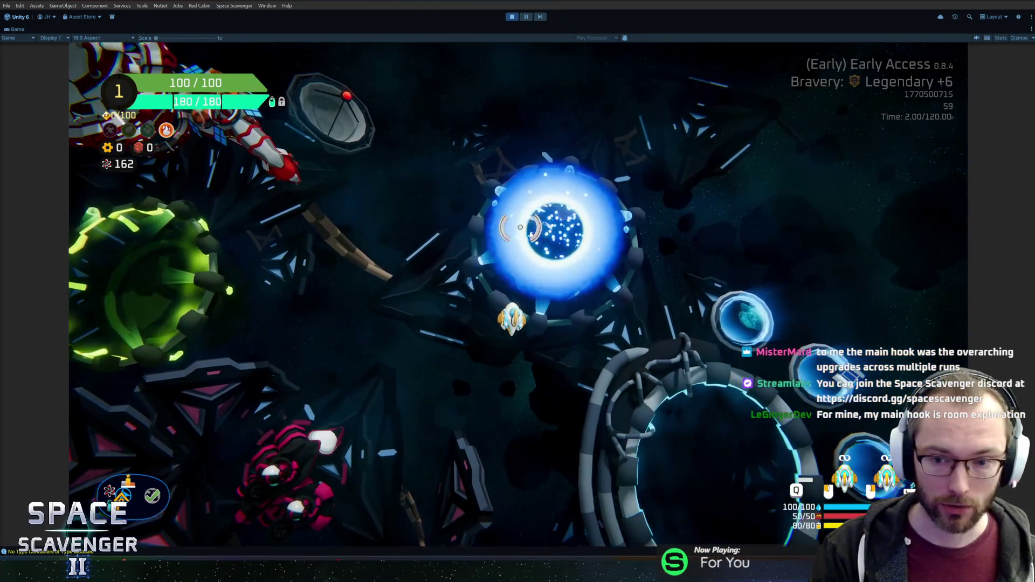
pyautogui.press('w')
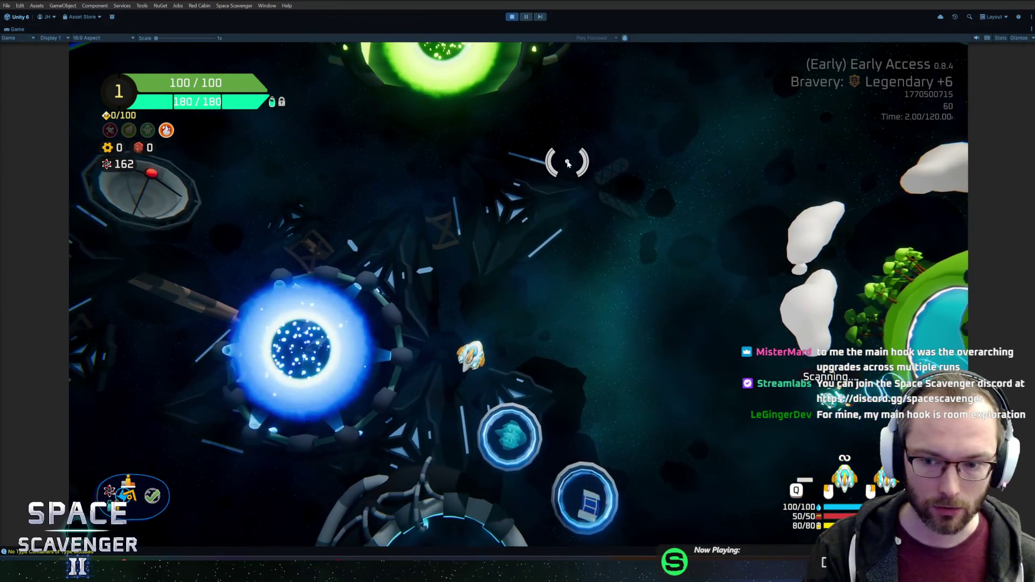
pyautogui.press('w')
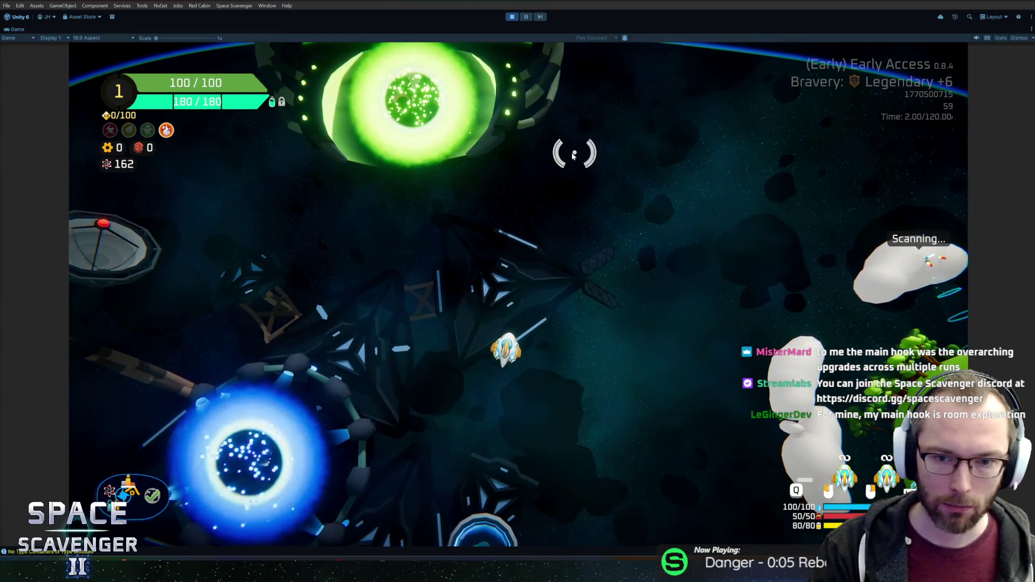
pyautogui.press('a')
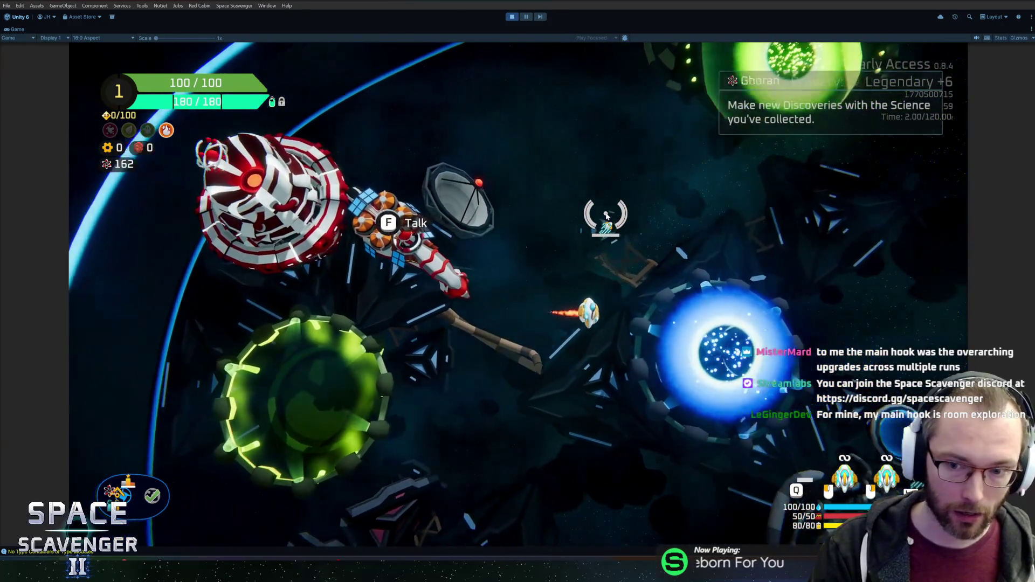
pyautogui.press('f')
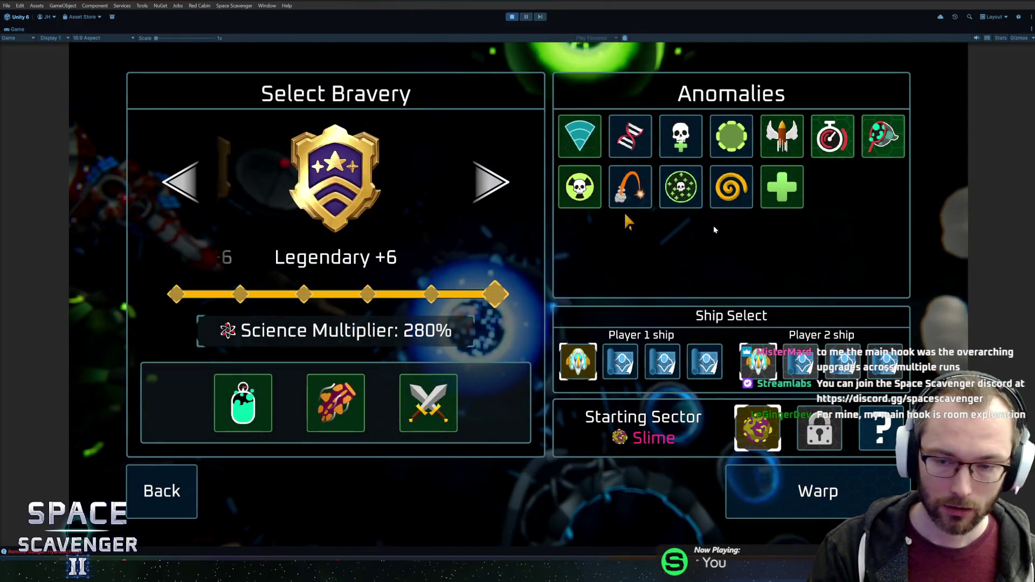
pyautogui.press('Escape')
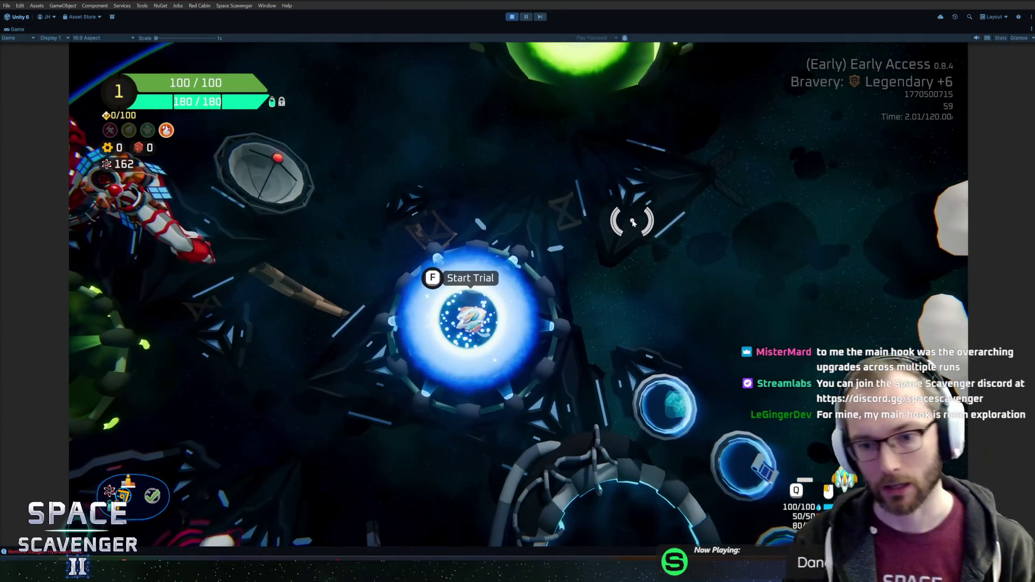
pyautogui.press('f')
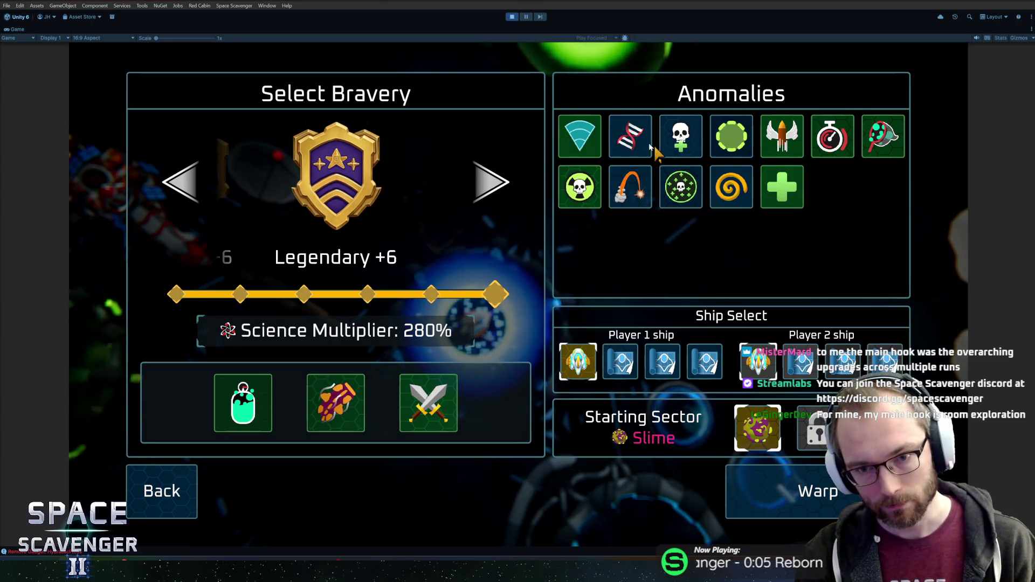
pyautogui.press('Escape')
pyautogui.press('d')
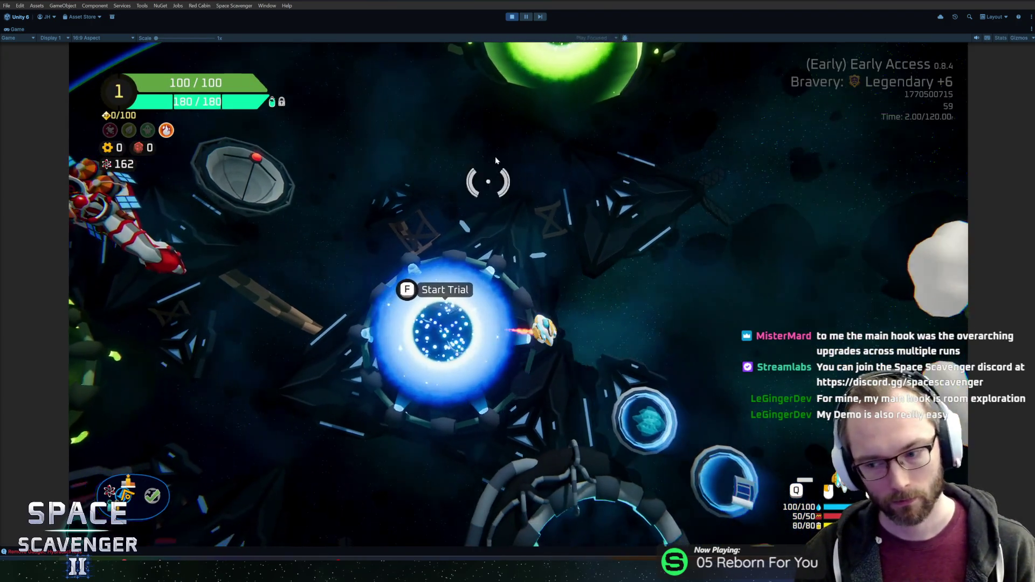
pyautogui.press('w')
pyautogui.press('w')
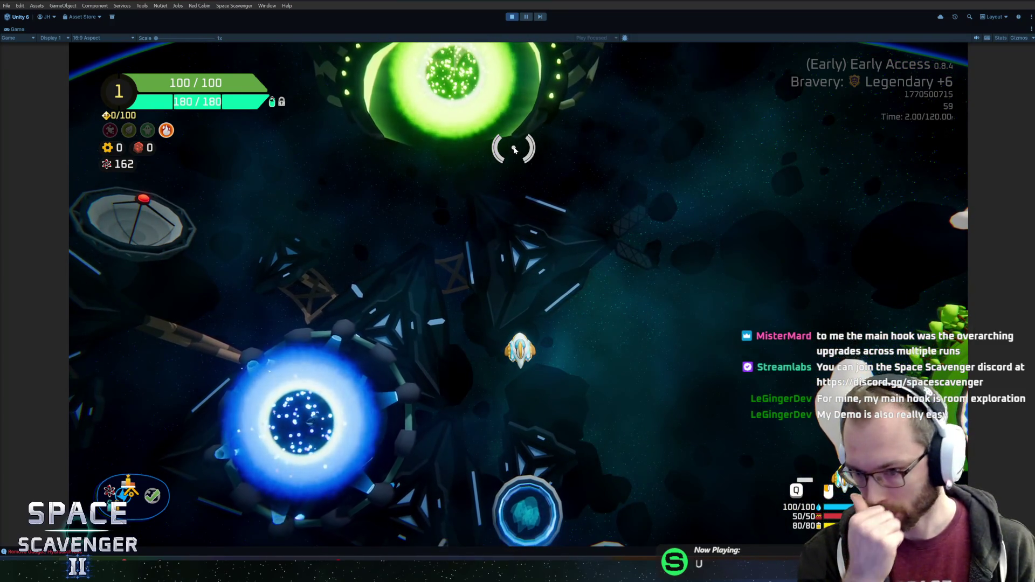
pyautogui.press('w')
pyautogui.press('d')
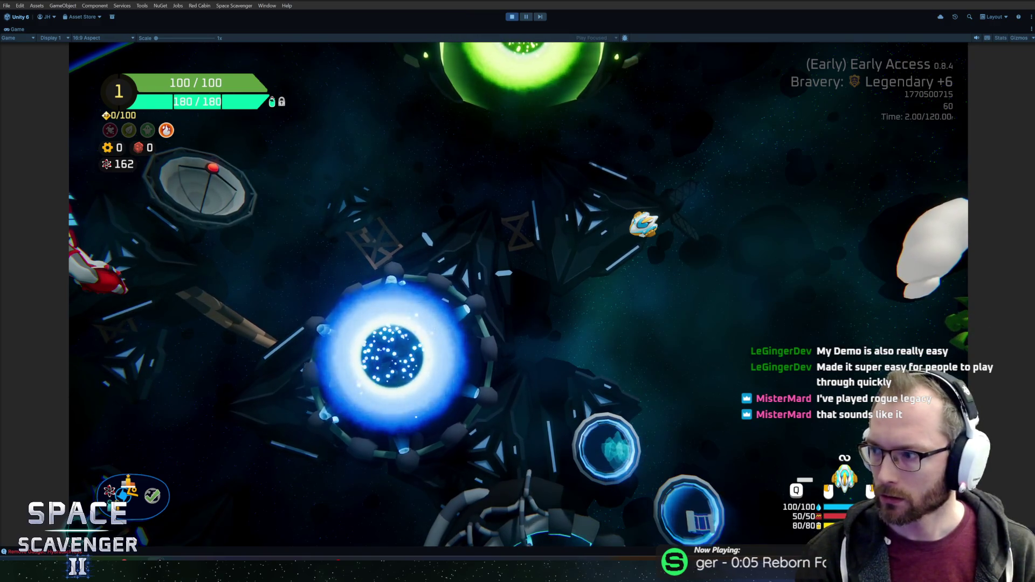
pyautogui.hotkey('alt', 'Tab')
# - View the third through fifth Rogue Legacy screenshots and move the browser window up-right
pyautogui.click(269, 399)
pyautogui.click(290, 402)
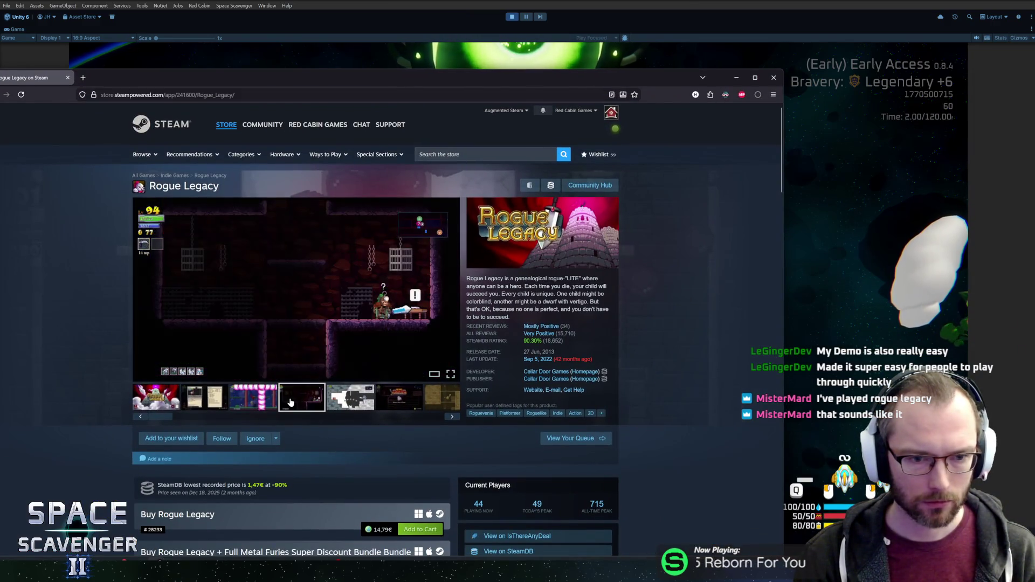
pyautogui.click(347, 404)
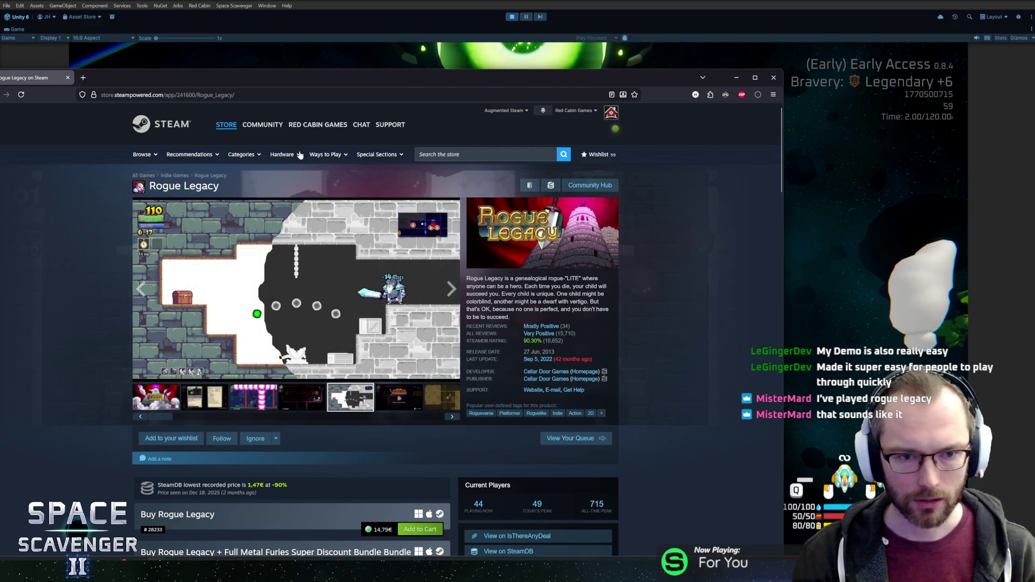
pyautogui.moveTo(287, 79); pyautogui.dragTo(409, 38)
pyautogui.moveTo(647, 291)
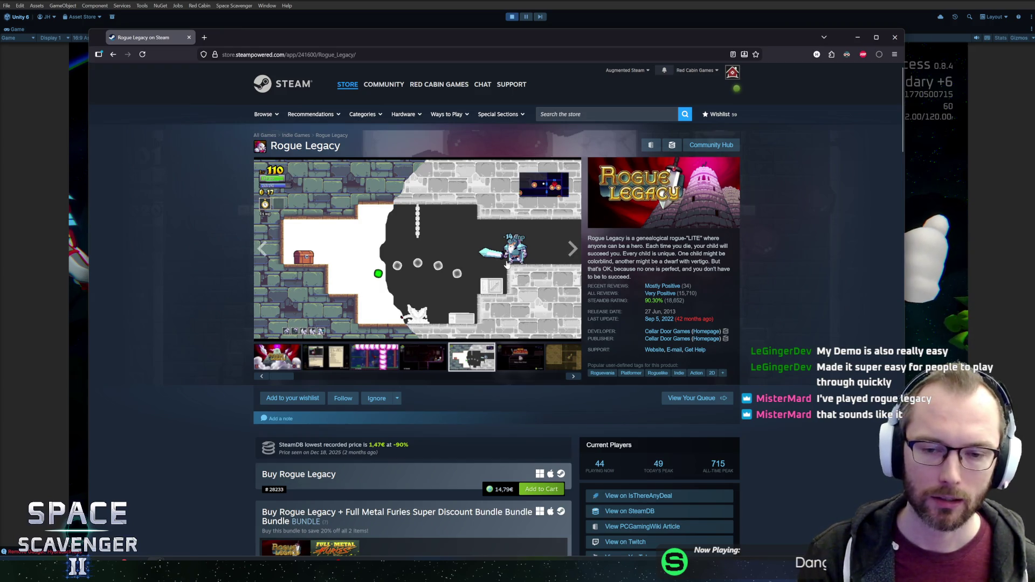
# - Scroll up and down through the Rogue Legacy store page
pyautogui.scroll(-3, 342, 265)
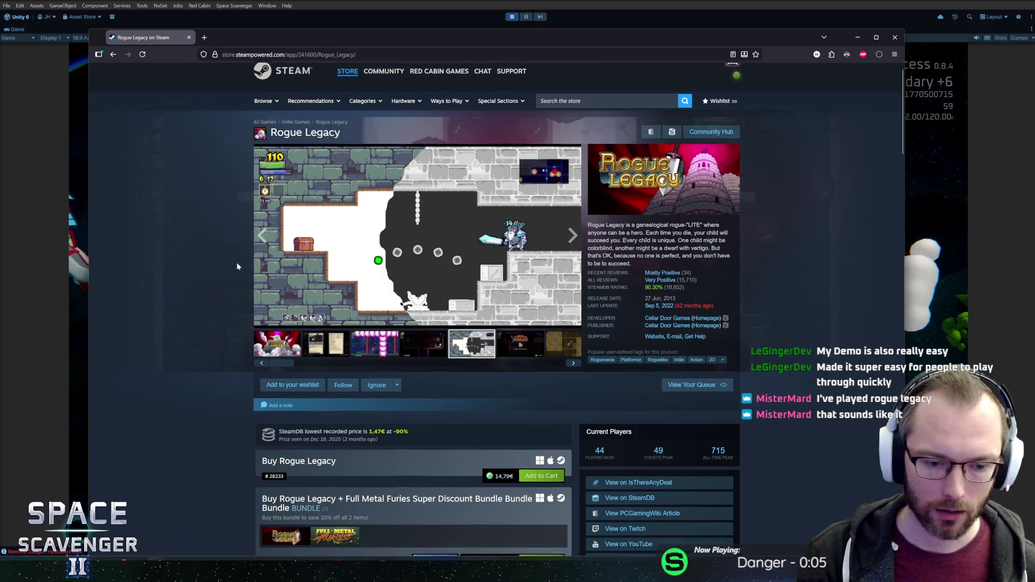
pyautogui.scroll(-5, 227, 258)
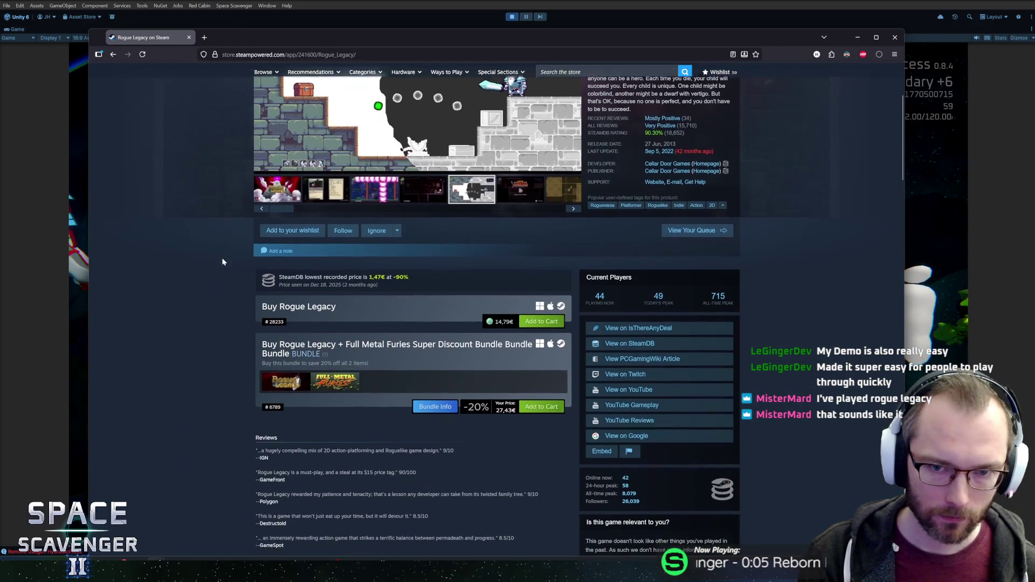
pyautogui.scroll(7, 225, 254)
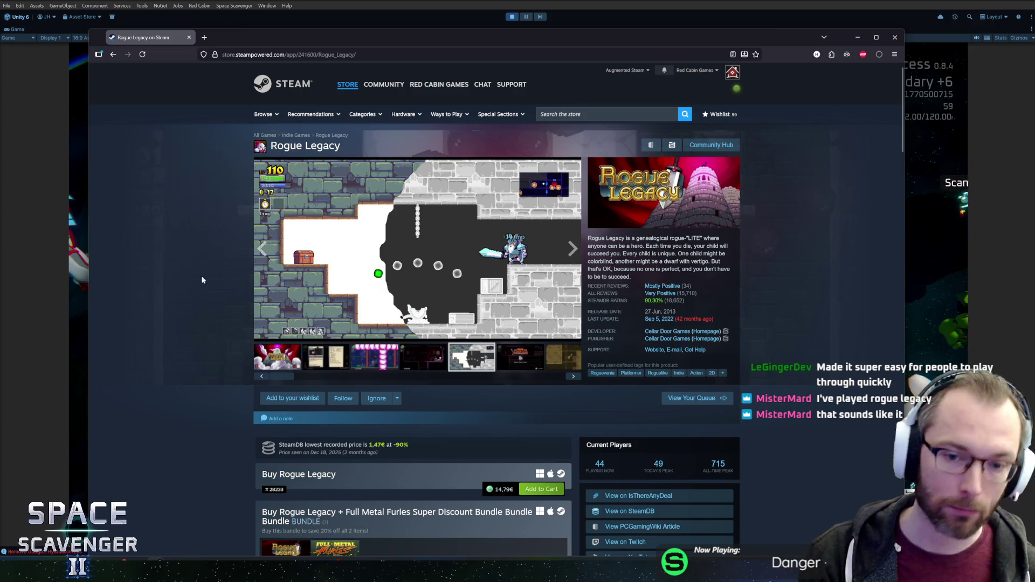
pyautogui.scroll(-12, 216, 291)
pyautogui.scroll(5, 232, 318)
pyautogui.scroll(-4, 217, 332)
pyautogui.scroll(8, 217, 334)
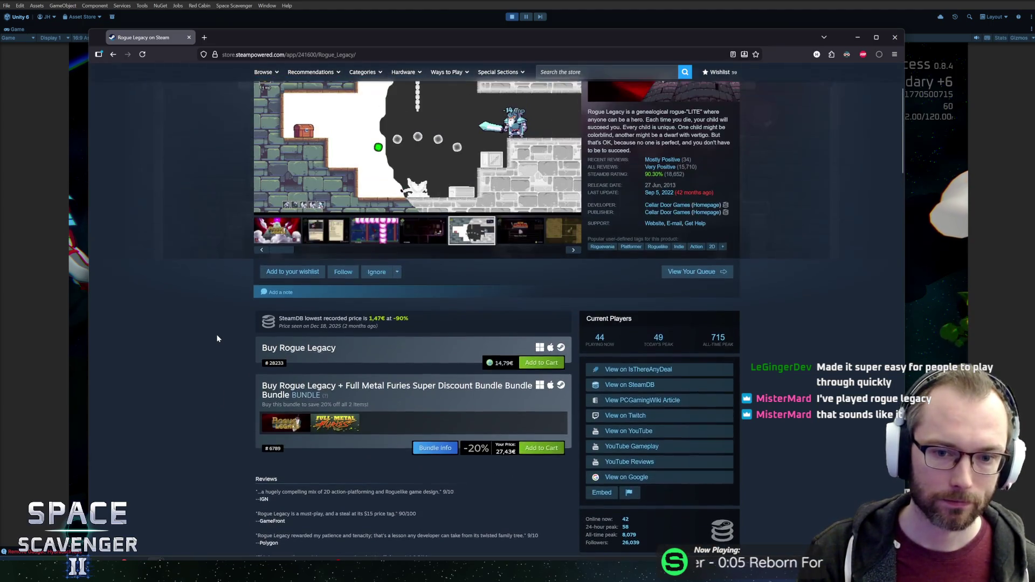
pyautogui.scroll(3, 217, 338)
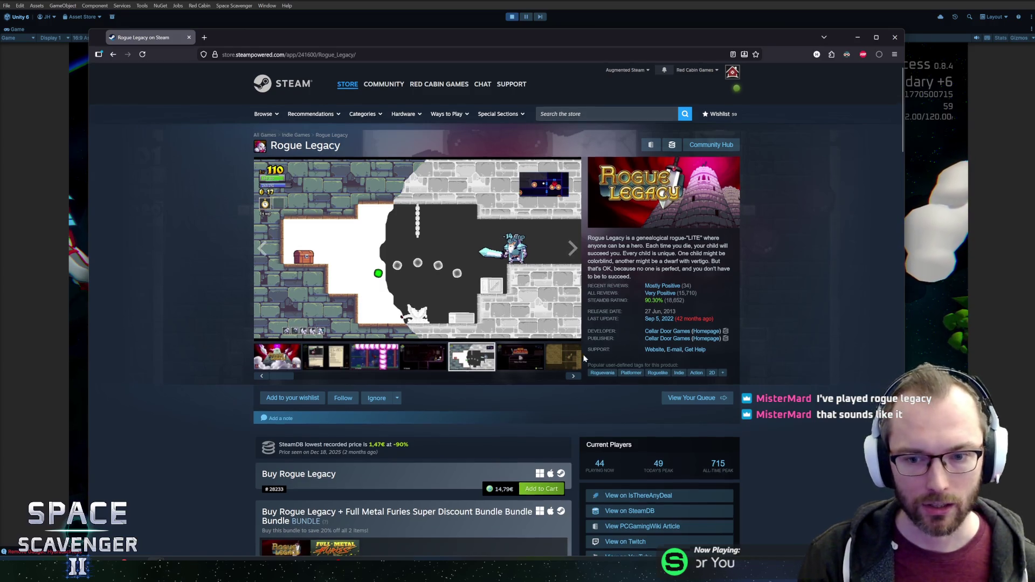
pyautogui.scroll(-2, 583, 353)
pyautogui.scroll(-5, 580, 350)
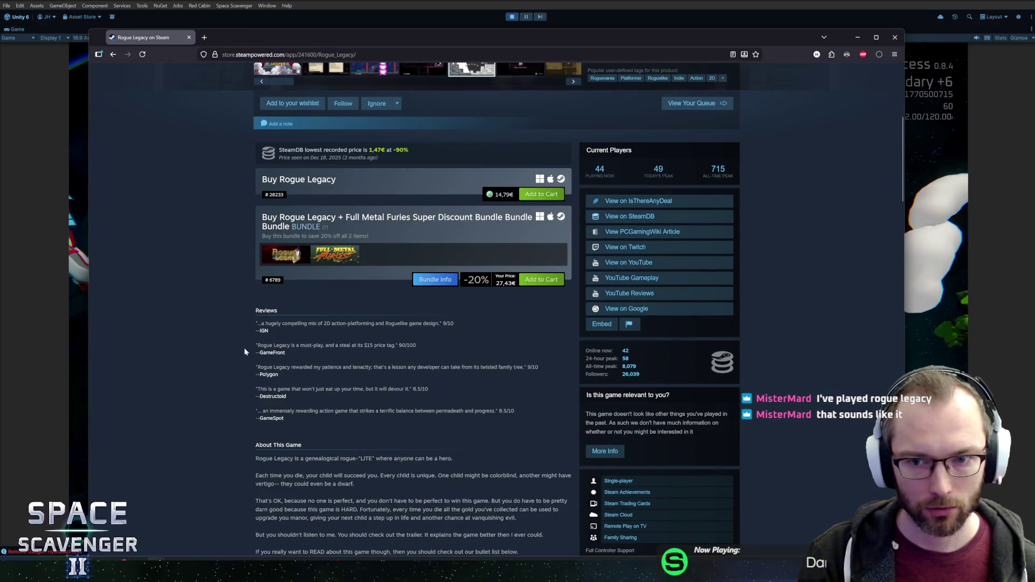
pyautogui.scroll(2, 247, 351)
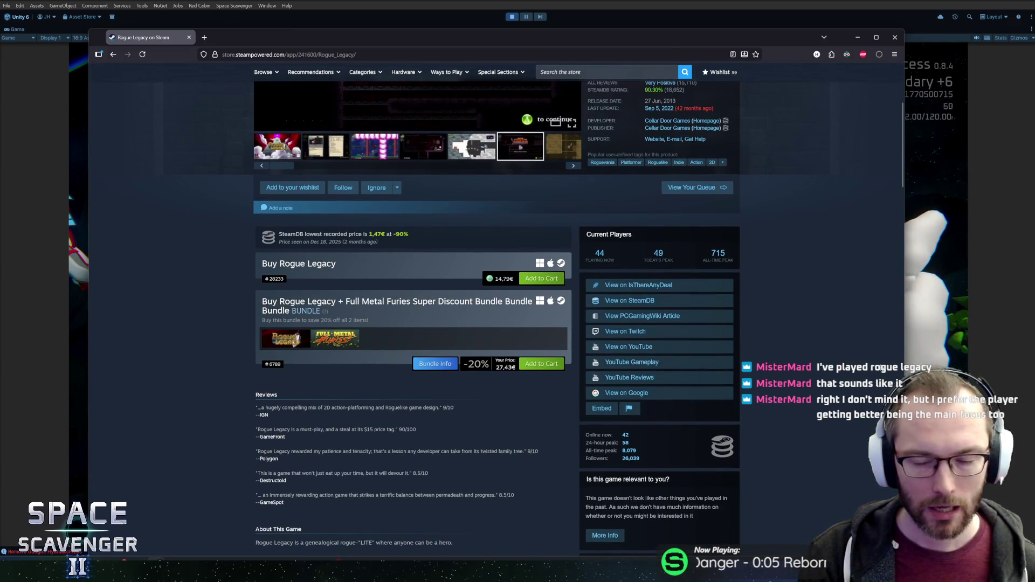
pyautogui.scroll(2, 233, 361)
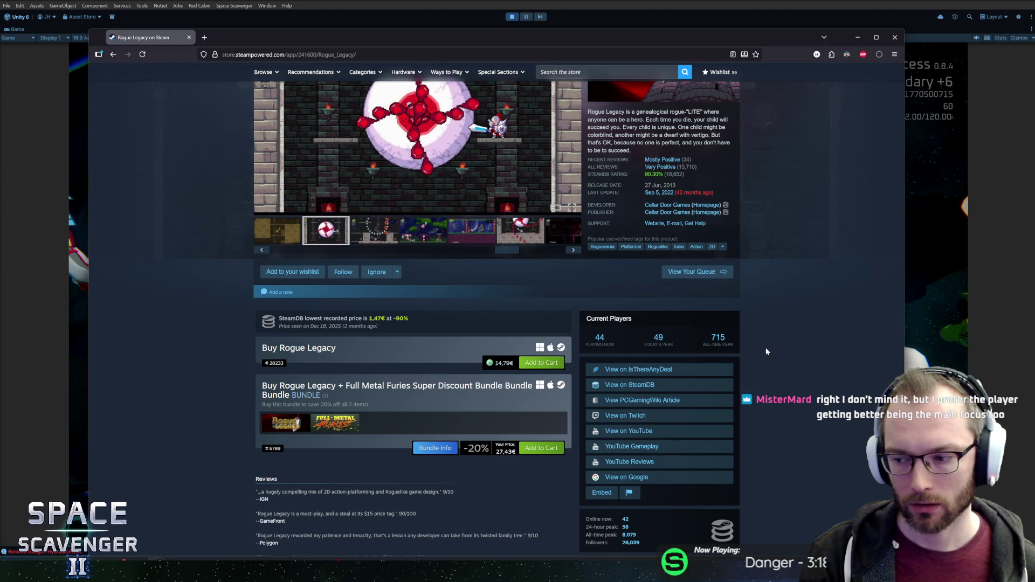
# - Highlight the all-time peak player figure, then click into the Steam store search box
pyautogui.moveTo(712, 338)
pyautogui.mouseDown()
pyautogui.moveTo(726, 345)
pyautogui.moveTo(704, 336)
pyautogui.mouseUp()
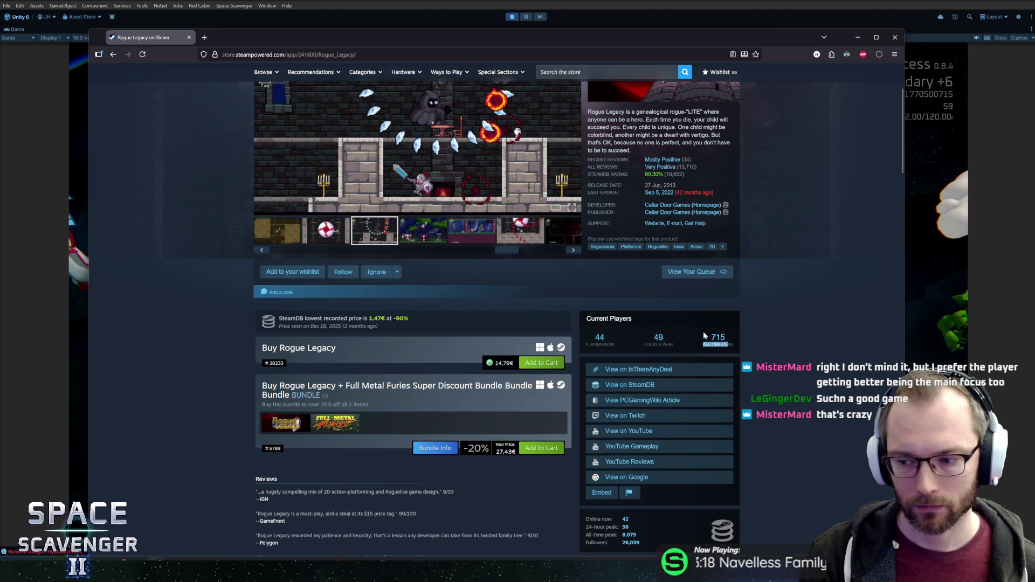
pyautogui.scroll(3, 841, 351)
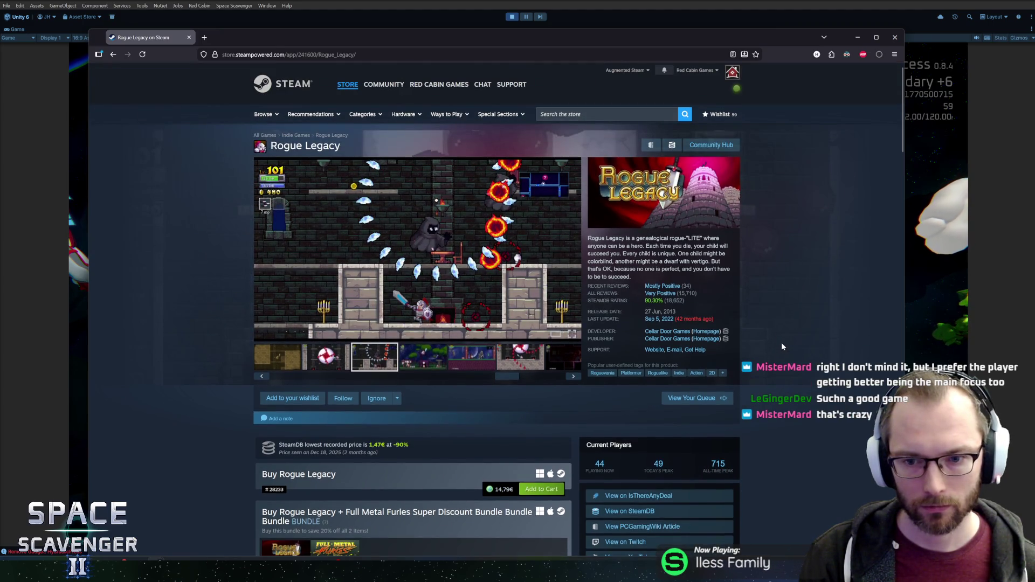
pyautogui.scroll(-1, 781, 342)
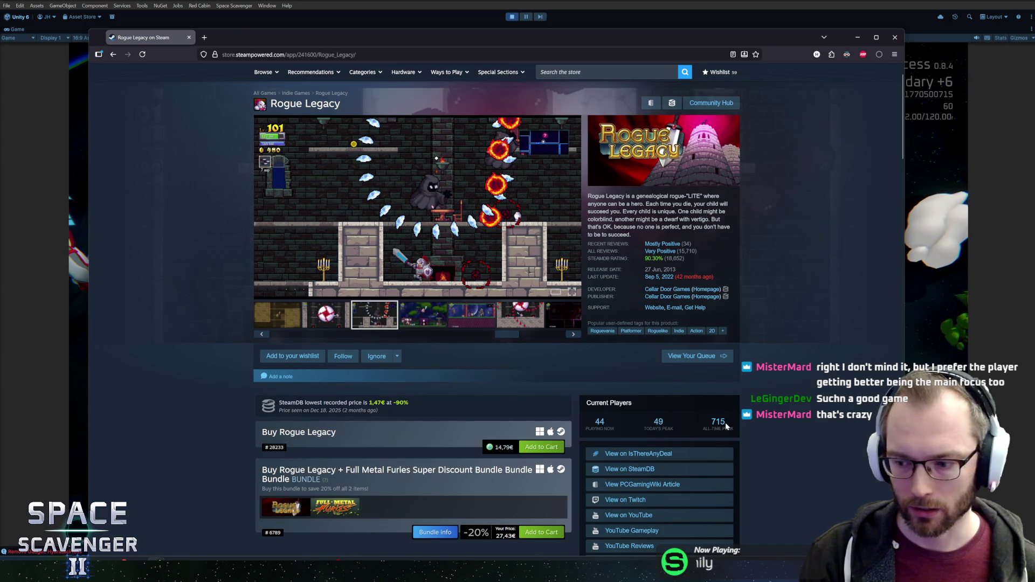
pyautogui.scroll(1, 803, 388)
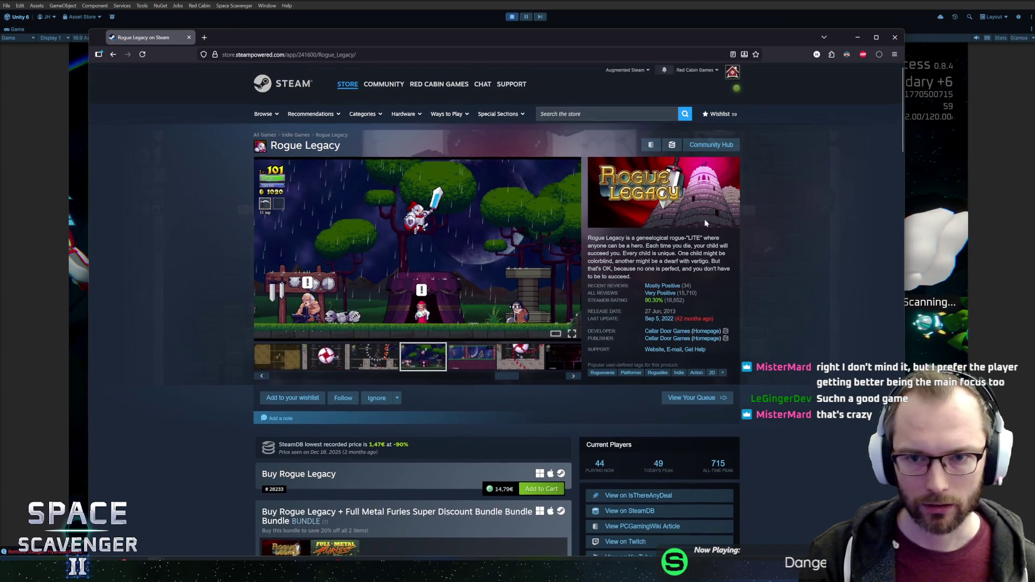
pyautogui.click(604, 115)
# - Search 'a game abou', browse the A Game About Feeding A Black Hole page, then return to Rogue Legacy
pyautogui.write('a game abou')
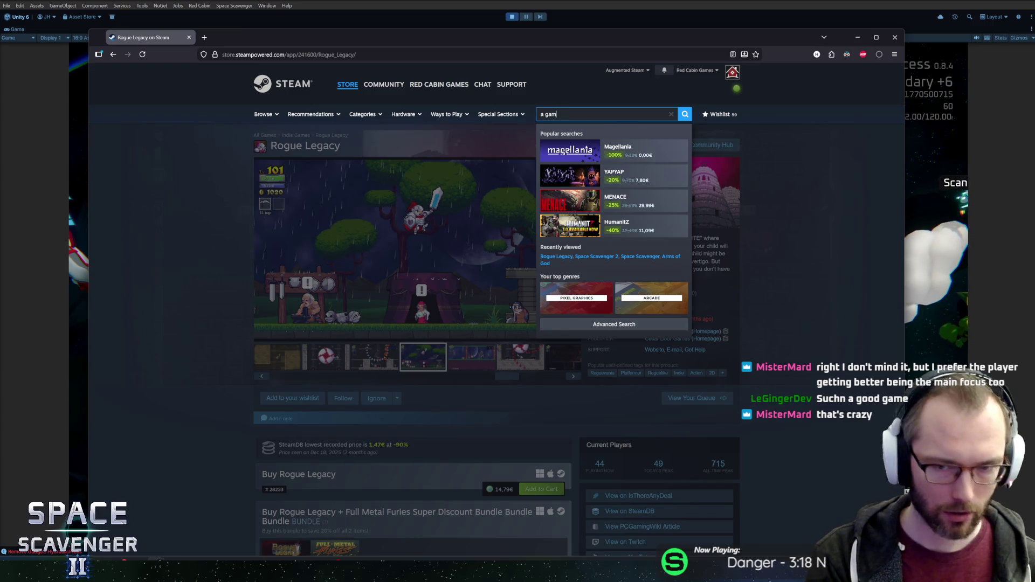
pyautogui.click(628, 149)
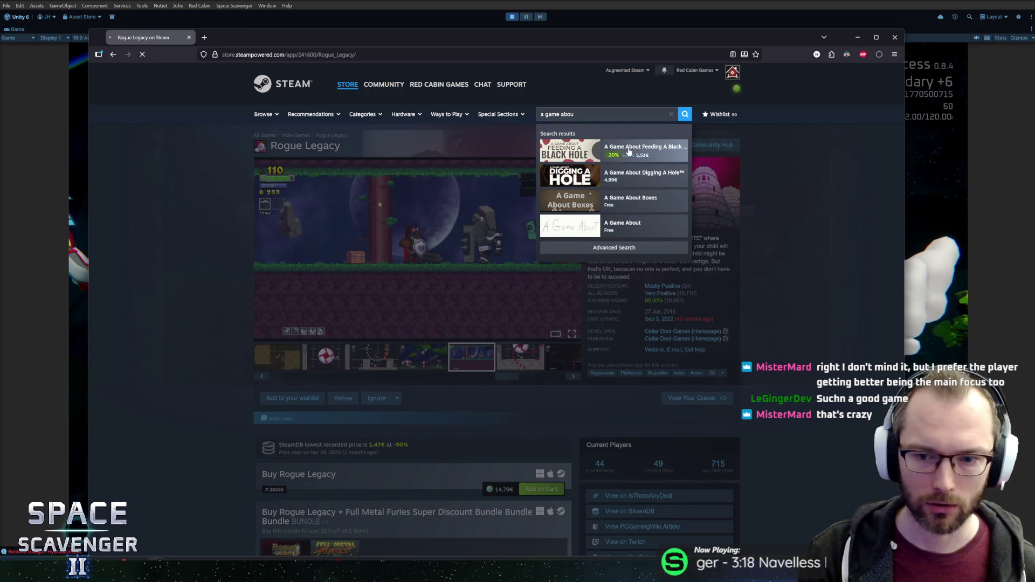
pyautogui.scroll(-3, 708, 322)
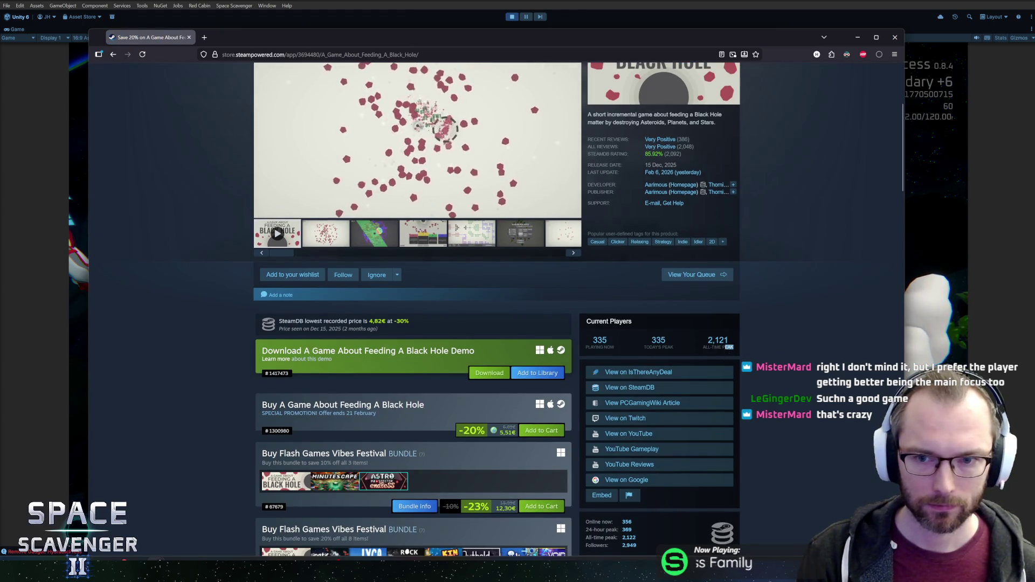
pyautogui.hotkey('alt', 'Left')
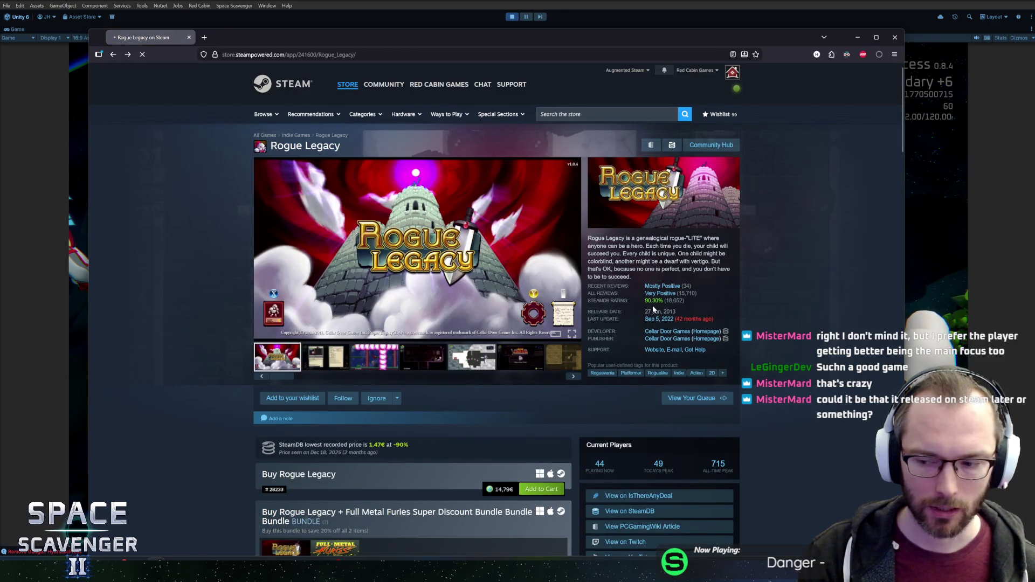
pyautogui.hotkey('alt', 'Right')
pyautogui.scroll(-3, 627, 354)
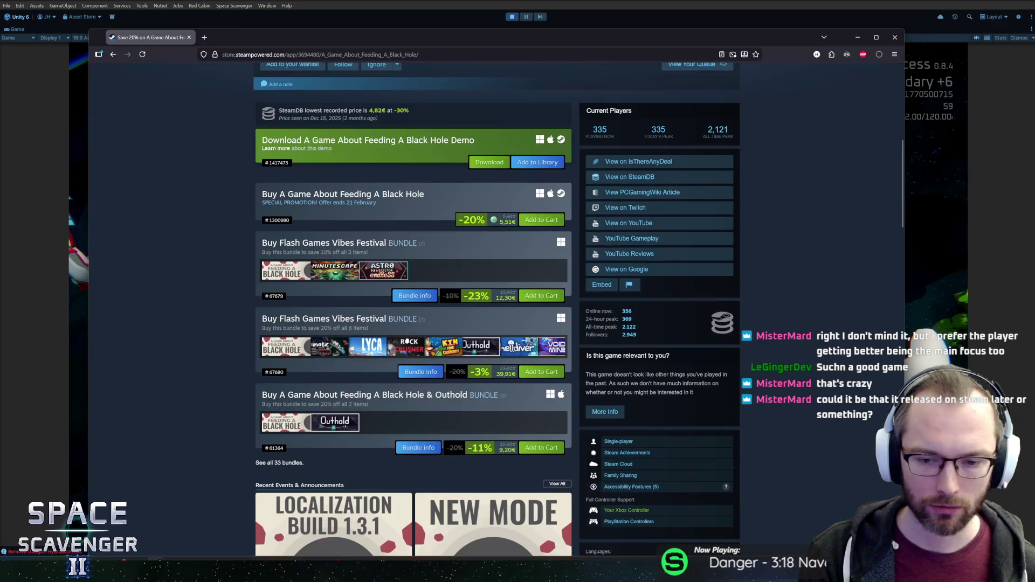
pyautogui.scroll(-2, 725, 354)
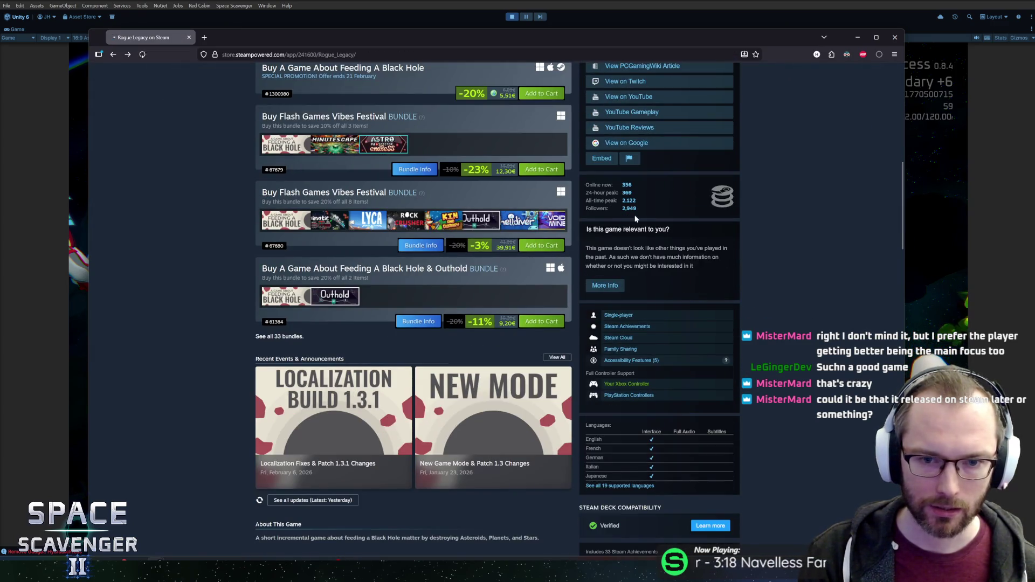
pyautogui.hotkey('alt', 'Left')
# - Highlight part of the Rogue Legacy description and its release date, 27 Jun, 2013
pyautogui.moveTo(623, 238)
pyautogui.mouseDown()
pyautogui.moveTo(725, 272)
pyautogui.moveTo(661, 269)
pyautogui.moveTo(716, 269)
pyautogui.mouseUp()
pyautogui.click(715, 269)
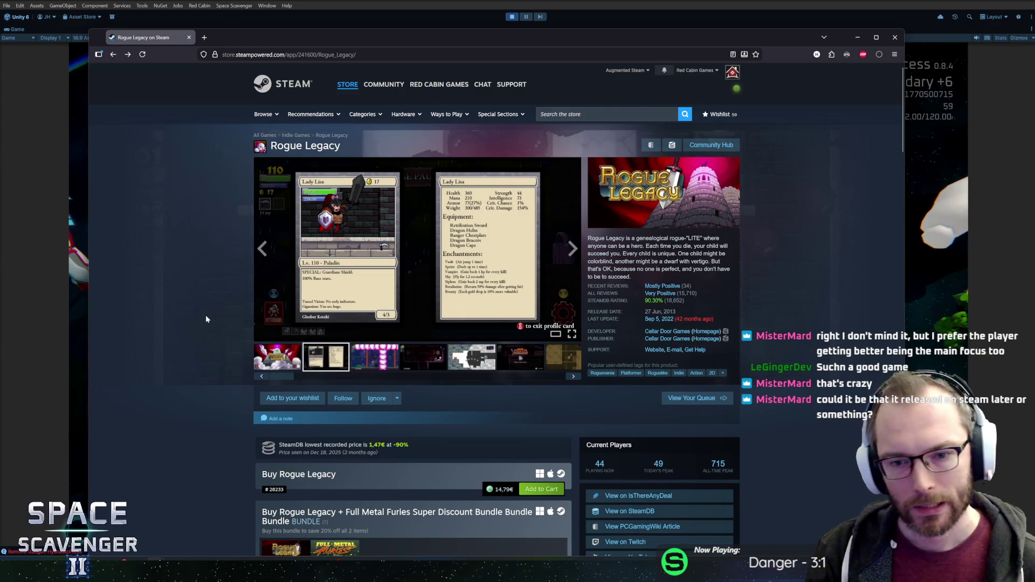
pyautogui.scroll(-1, 619, 309)
pyautogui.moveTo(645, 270); pyautogui.dragTo(676, 270)
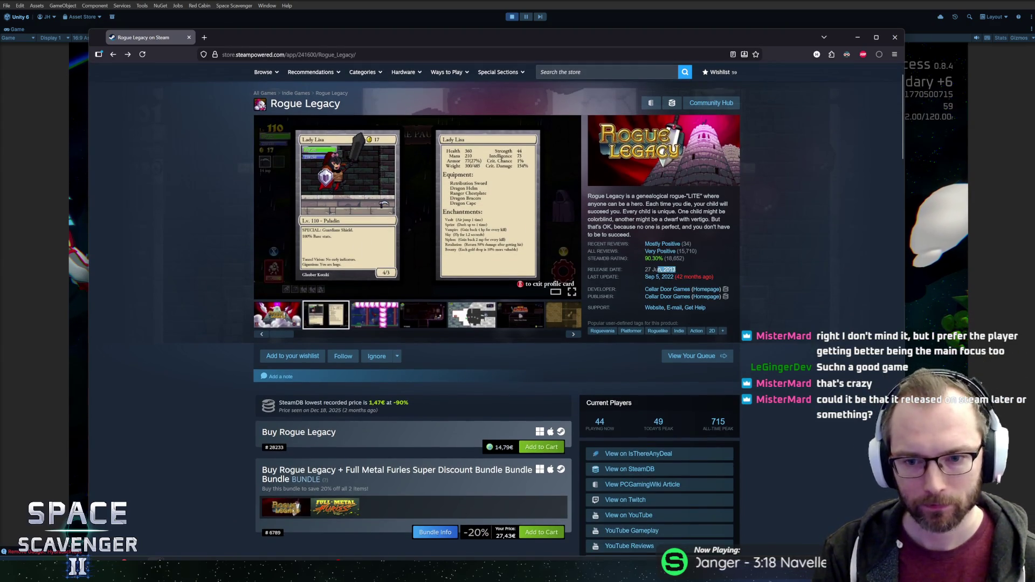
pyautogui.click(650, 278)
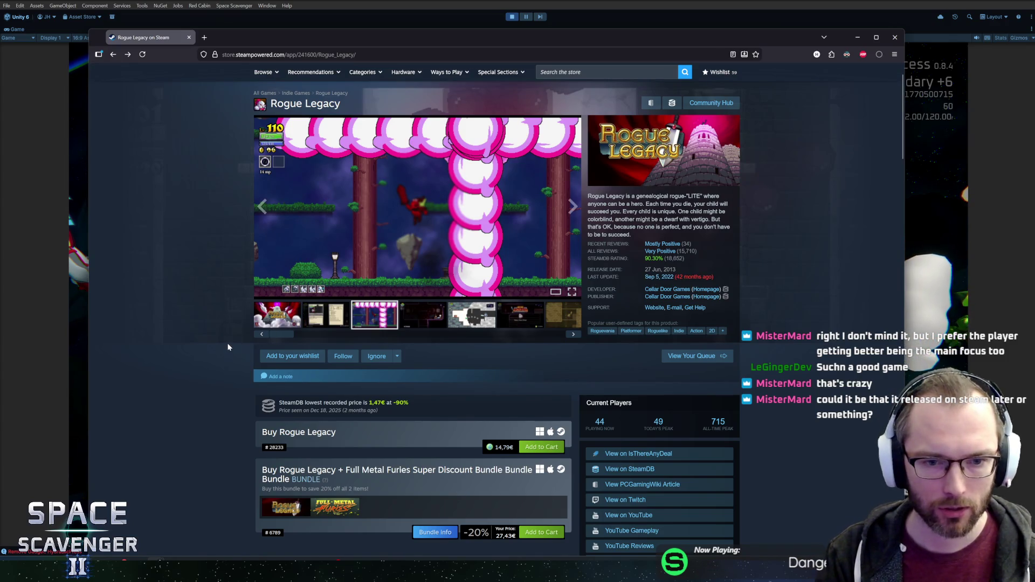
pyautogui.scroll(-3, 226, 347)
pyautogui.scroll(-3, 227, 346)
pyautogui.scroll(4, 229, 344)
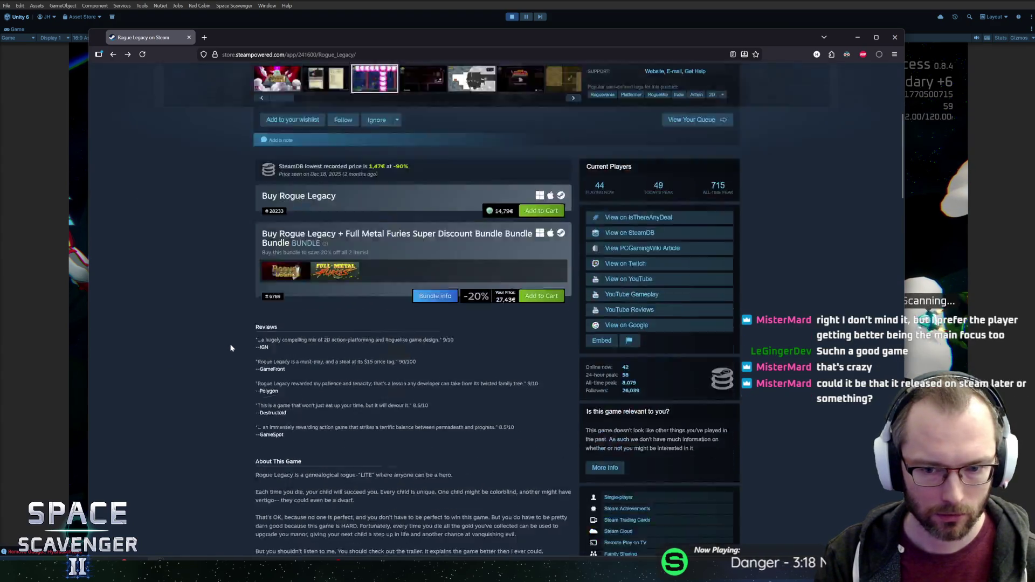
pyautogui.moveTo(290, 382)
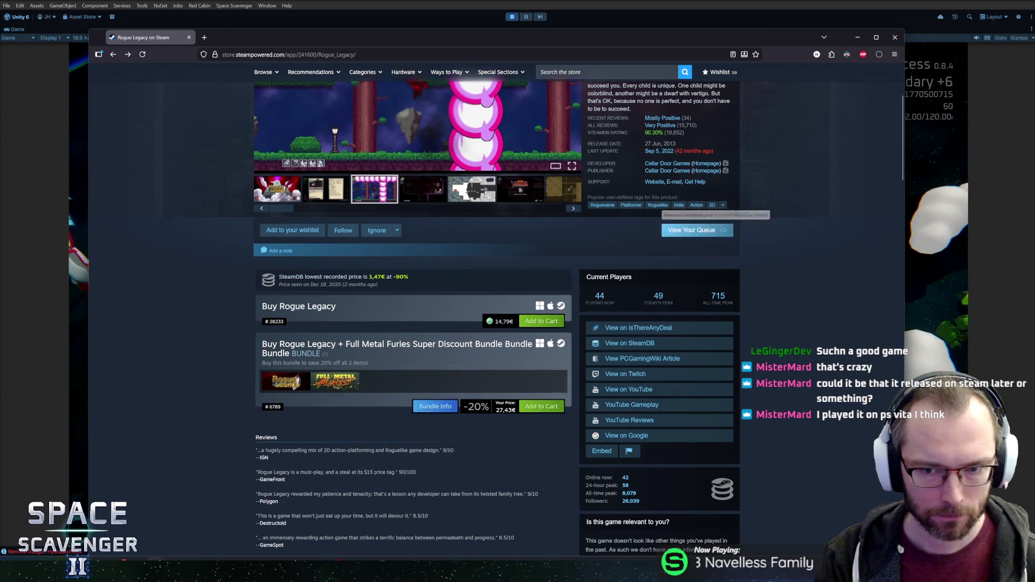
pyautogui.scroll(3, 711, 324)
pyautogui.click(714, 331)
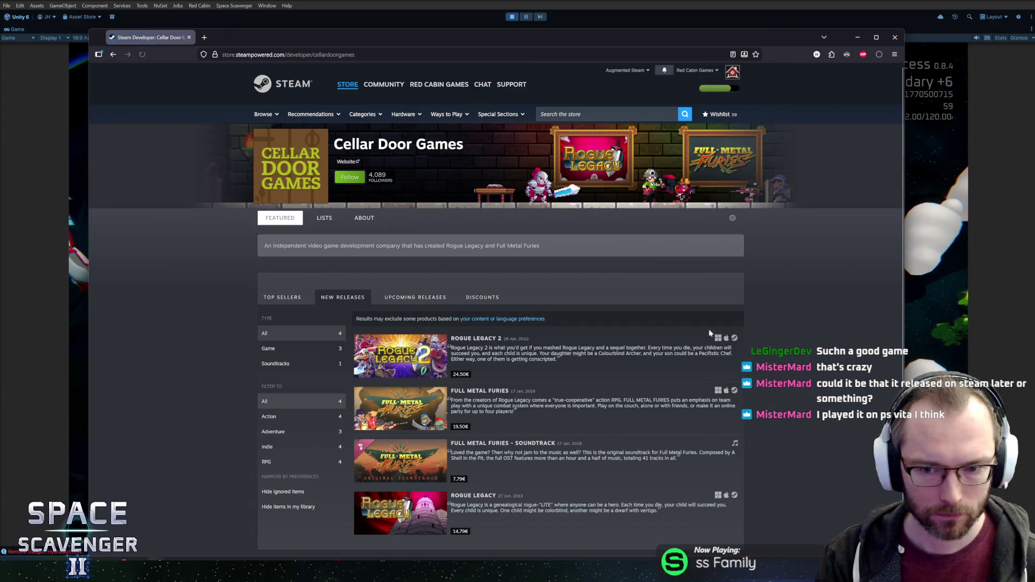
pyautogui.click(395, 356)
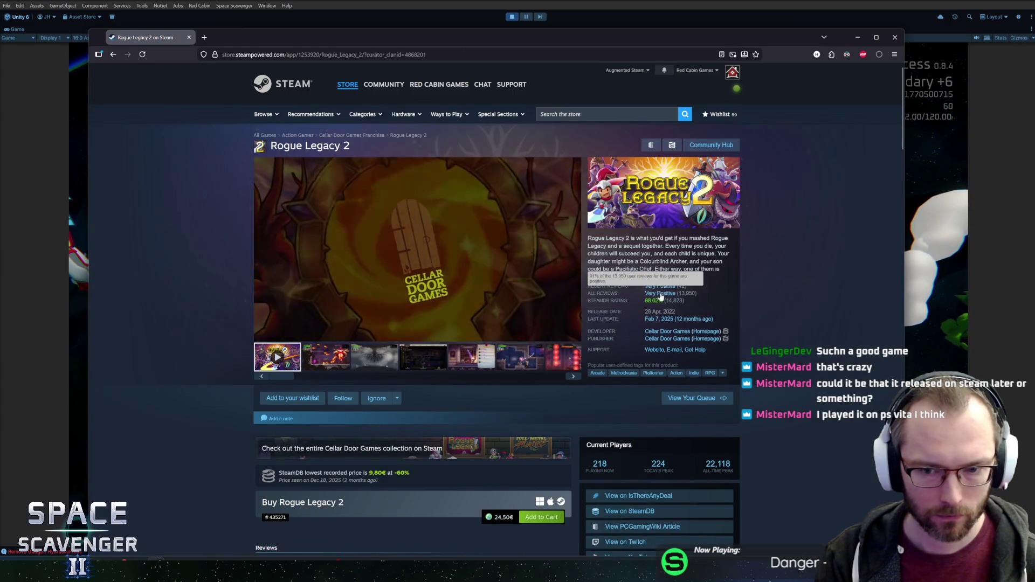
pyautogui.scroll(-2, 680, 301)
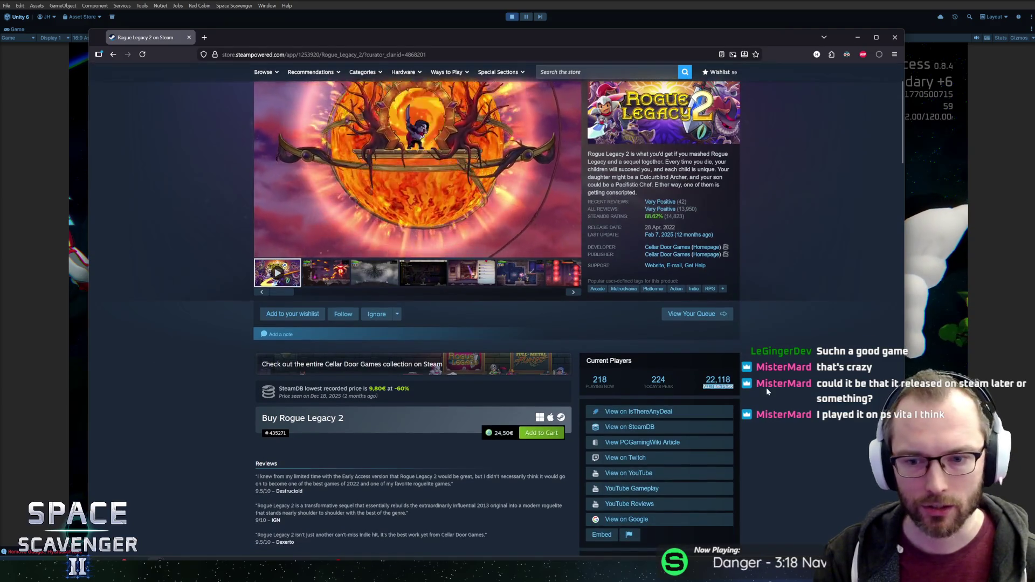
pyautogui.tripleClick(718, 379)
pyautogui.click(732, 386)
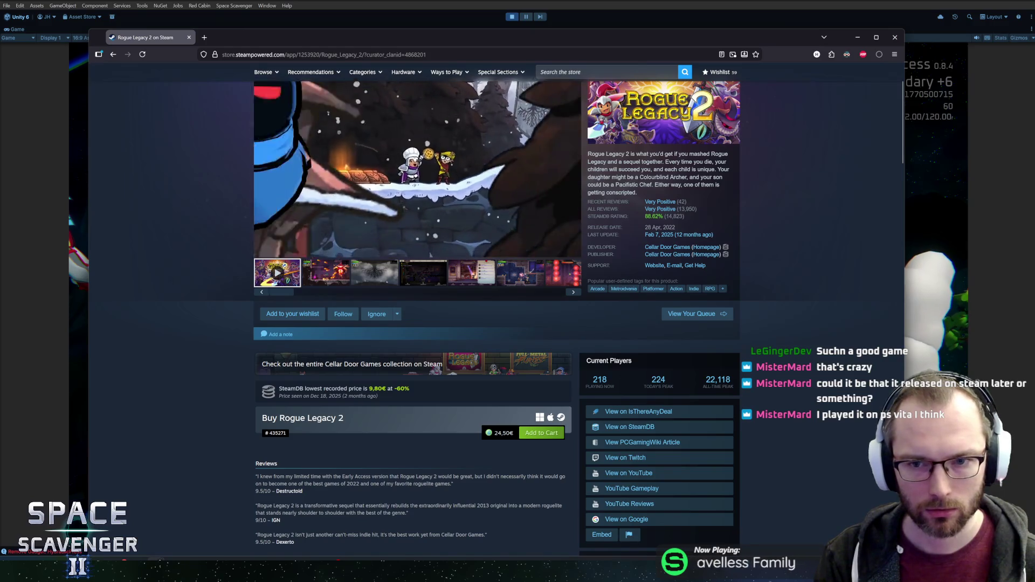
pyautogui.scroll(2, 781, 394)
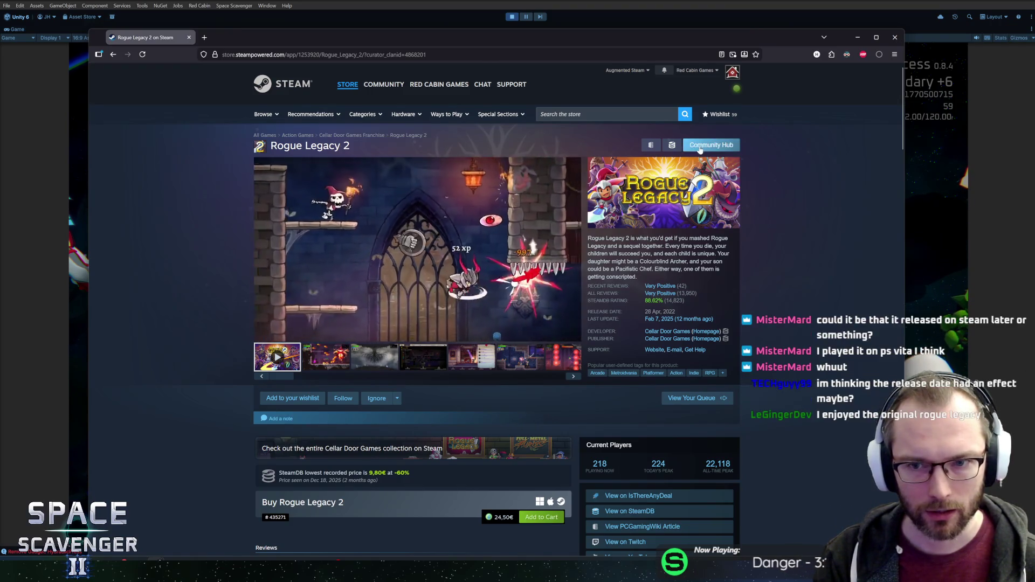
pyautogui.moveTo(585, 443); pyautogui.dragTo(715, 465)
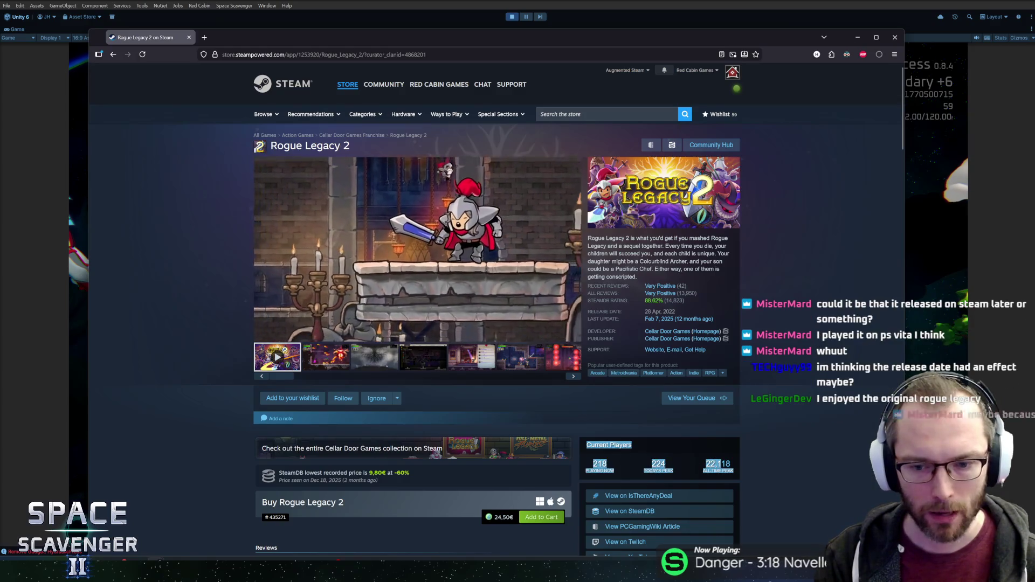
pyautogui.click(717, 465)
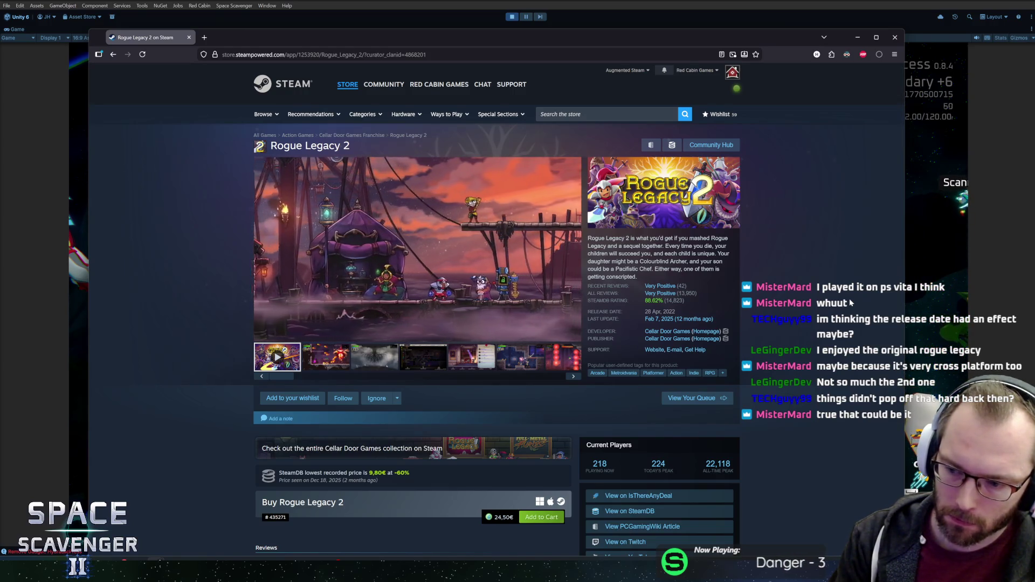
pyautogui.scroll(-3, 861, 305)
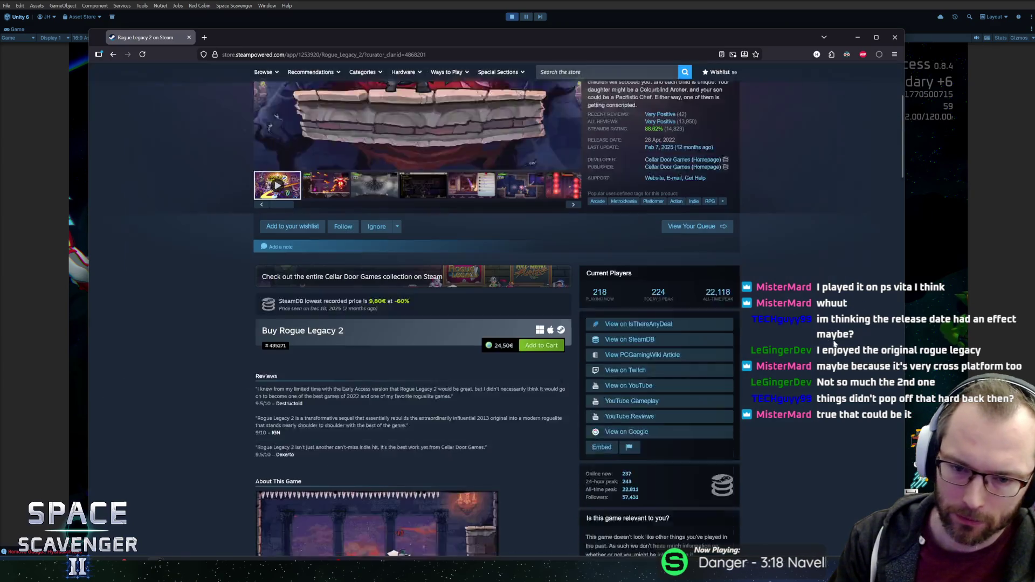
pyautogui.scroll(2, 721, 363)
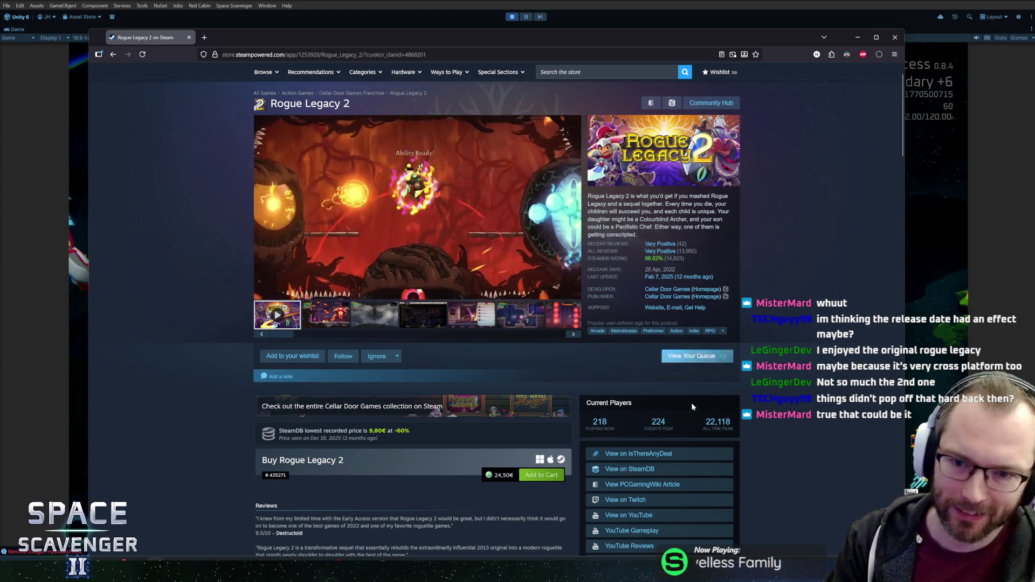
pyautogui.moveTo(677, 255)
pyautogui.click(662, 290)
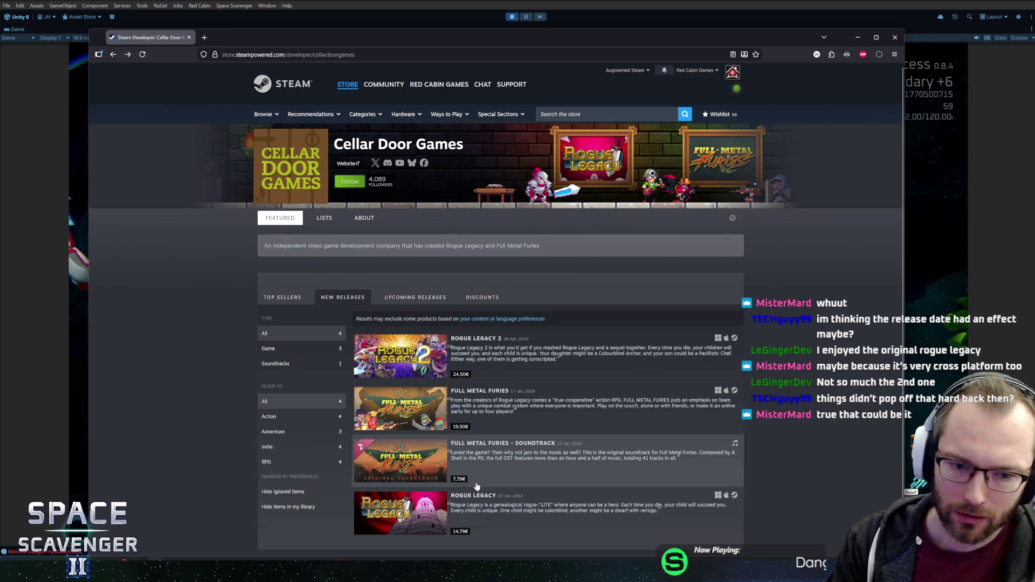
pyautogui.click(472, 499)
pyautogui.moveTo(681, 295)
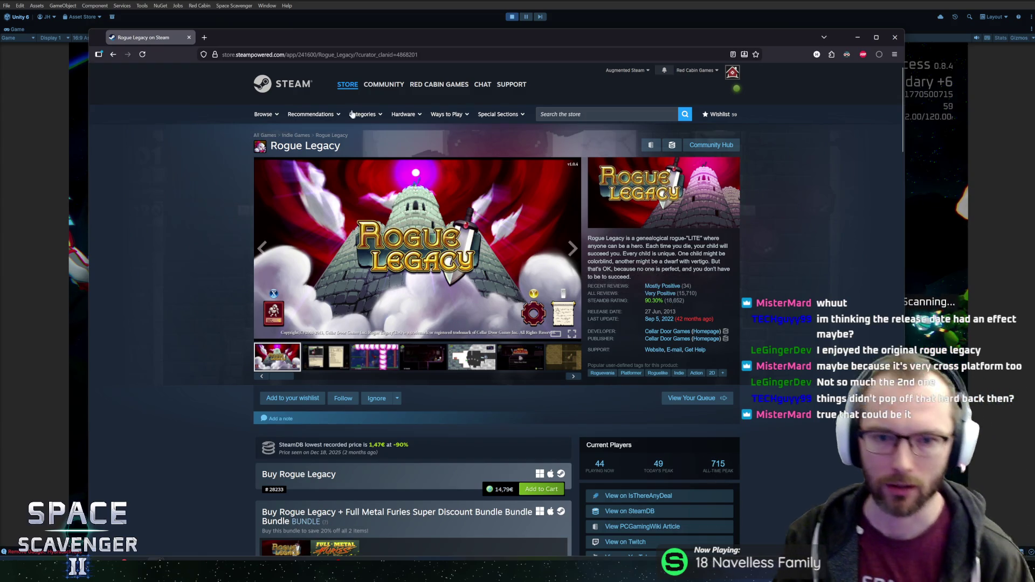
pyautogui.scroll(-2, 300, 159)
pyautogui.scroll(2, 301, 158)
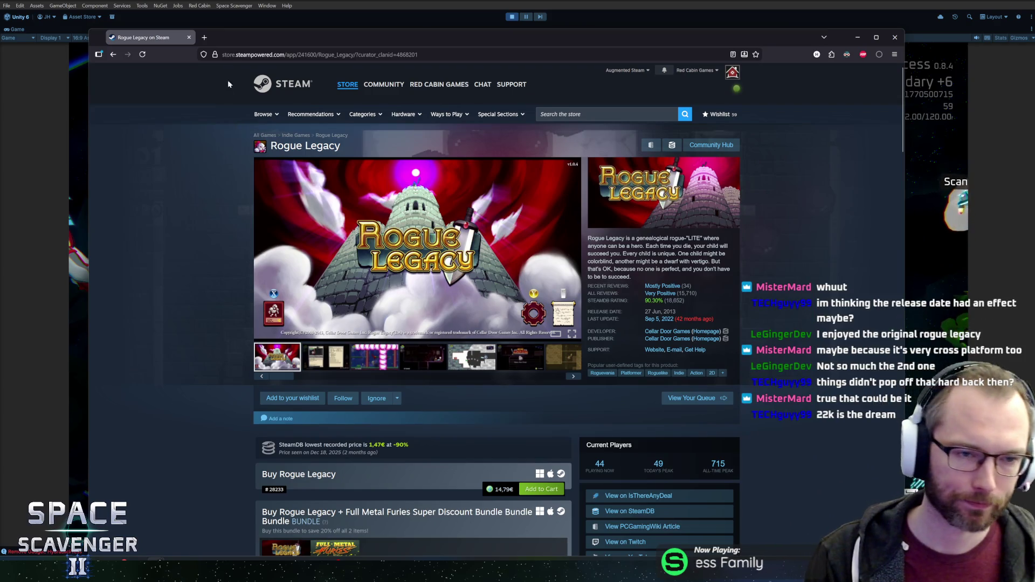
pyautogui.hotkey('alt', 'Tab')
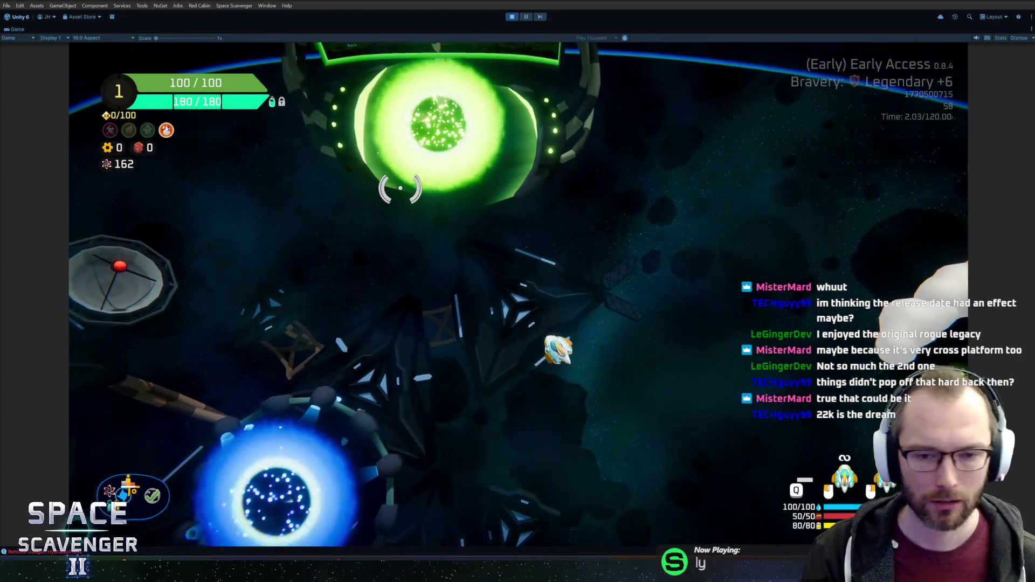
# - Run 'spawn RocketLauncher' from the game's debug console
pyautogui.press('`')
pyautogui.write('spa')
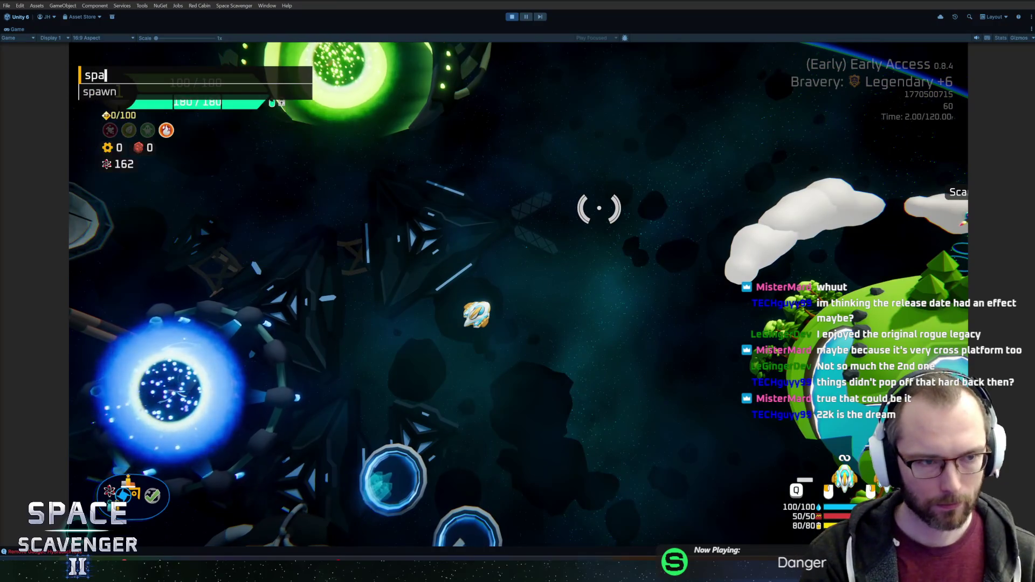
pyautogui.write('wn rocket')
pyautogui.press('Tab')
pyautogui.press('Return')
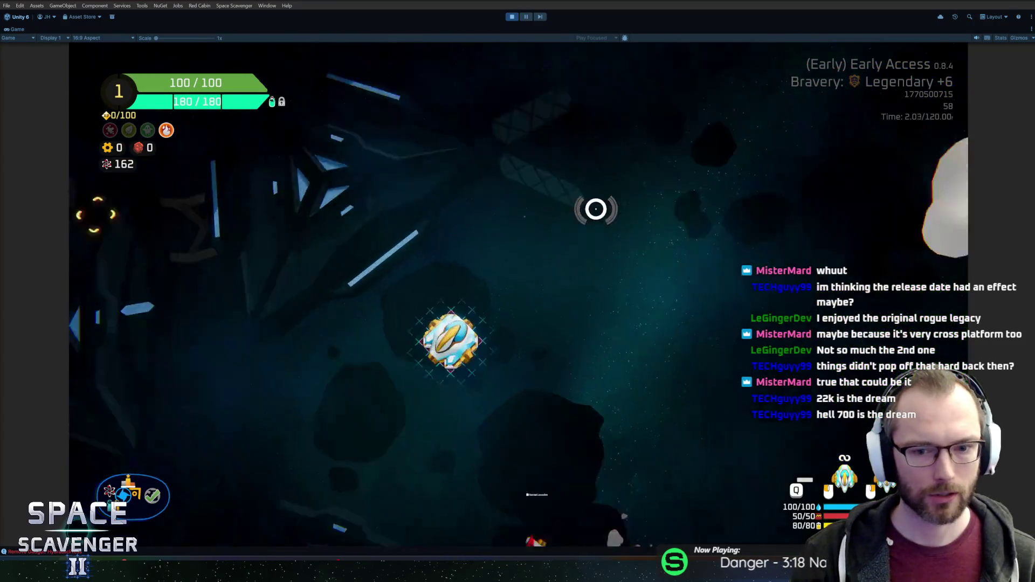
# - Attach the launcher to the ship, fire two rockets at the crosshair, and exit Play mode
pyautogui.moveTo(526, 319)
pyautogui.mouseDown()
pyautogui.moveTo(589, 273)
pyautogui.moveTo(584, 147)
pyautogui.moveTo(363, 169)
pyautogui.moveTo(307, 222)
pyautogui.mouseUp()
pyautogui.click(306, 222)
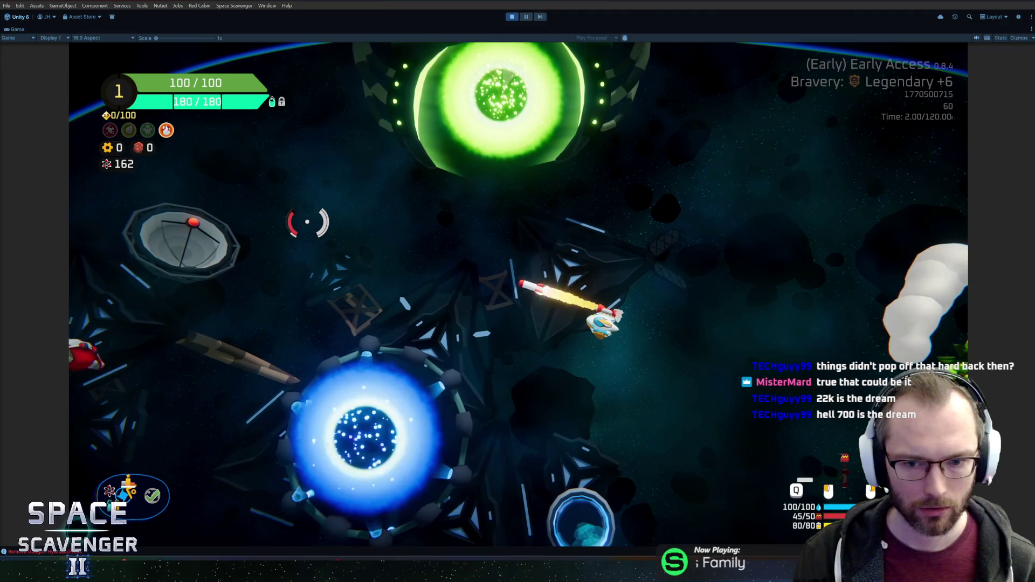
pyautogui.click(306, 222)
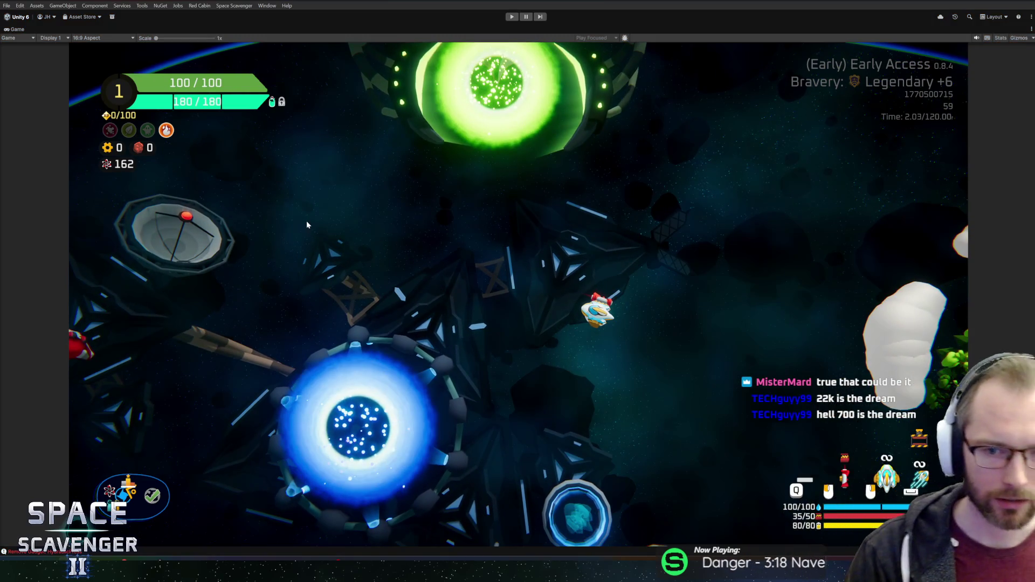
pyautogui.hotkey('ctrl', 'p')
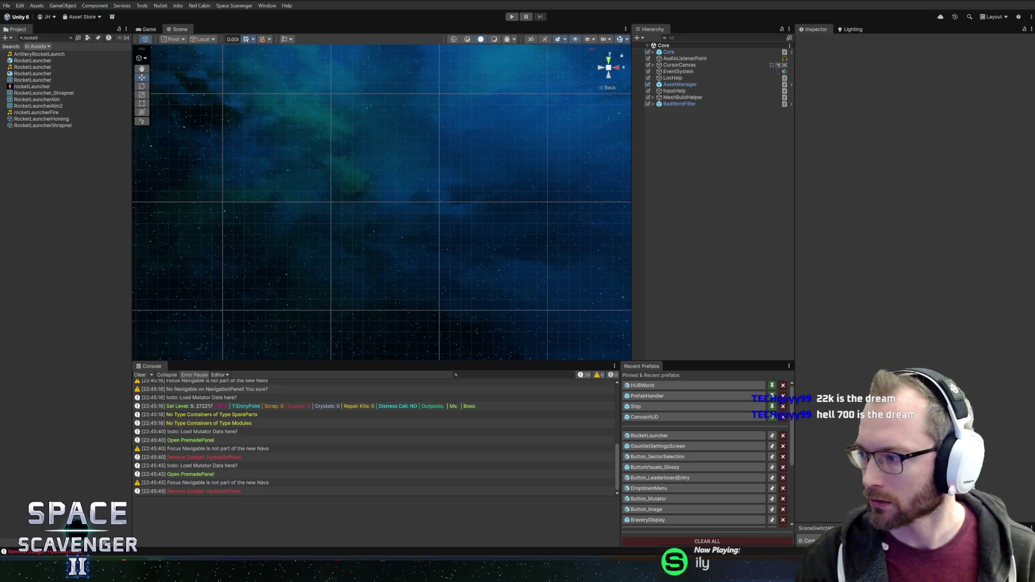
# - Bring up the Space Scavenger Steam page, scroll down, and shift the browser window right
pyautogui.hotkey('alt', 'Tab')
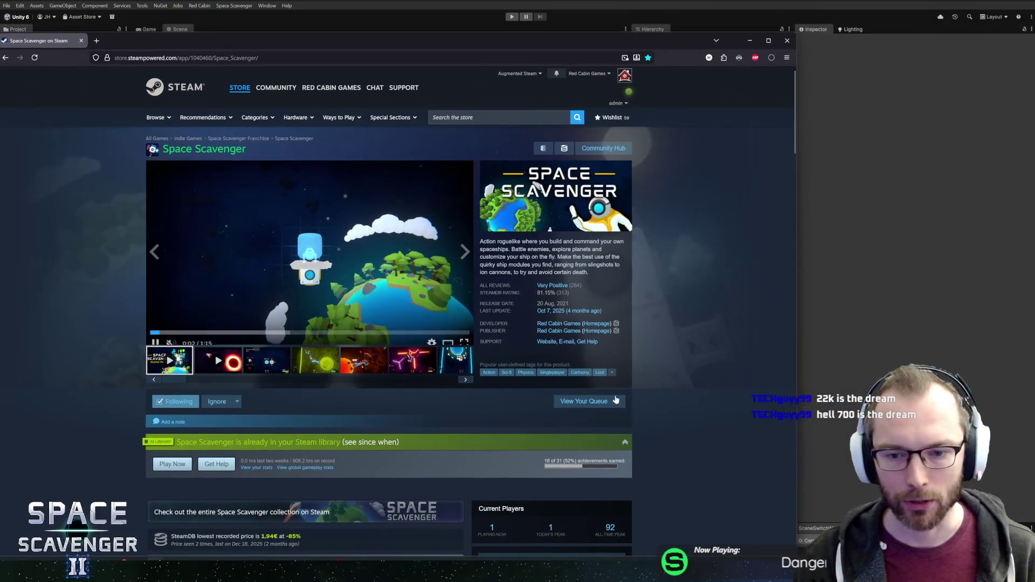
pyautogui.scroll(-2, 611, 397)
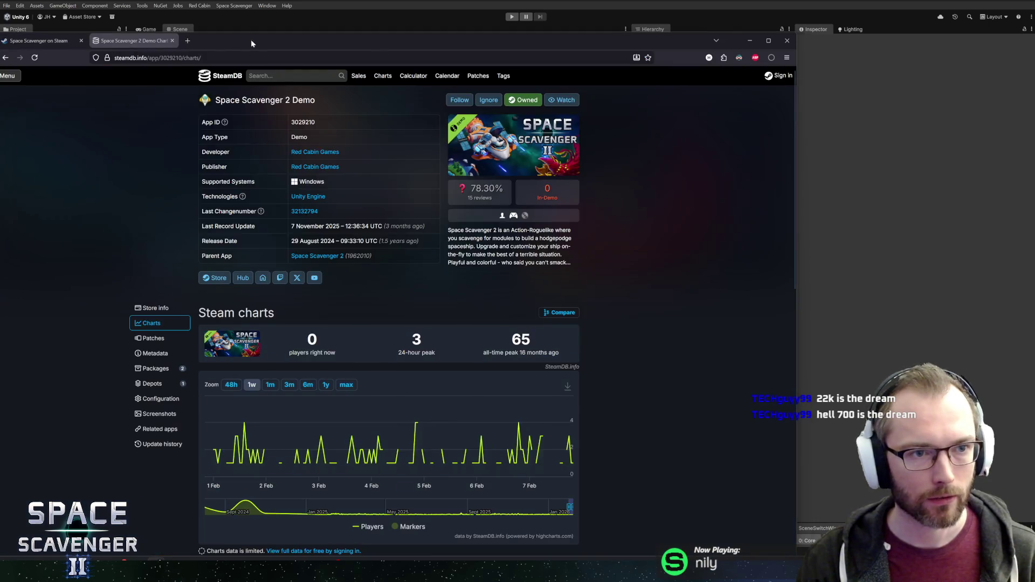
pyautogui.moveTo(251, 39); pyautogui.dragTo(332, 37)
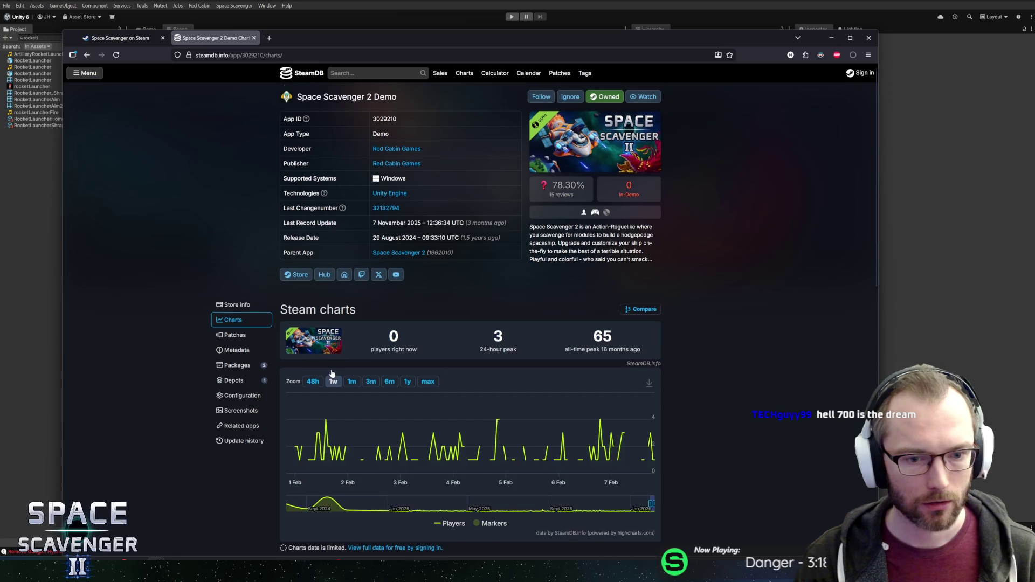
# - Show the SteamDB player chart's full history and highlight the 65 all-time peak
pyautogui.scroll(-3, 332, 372)
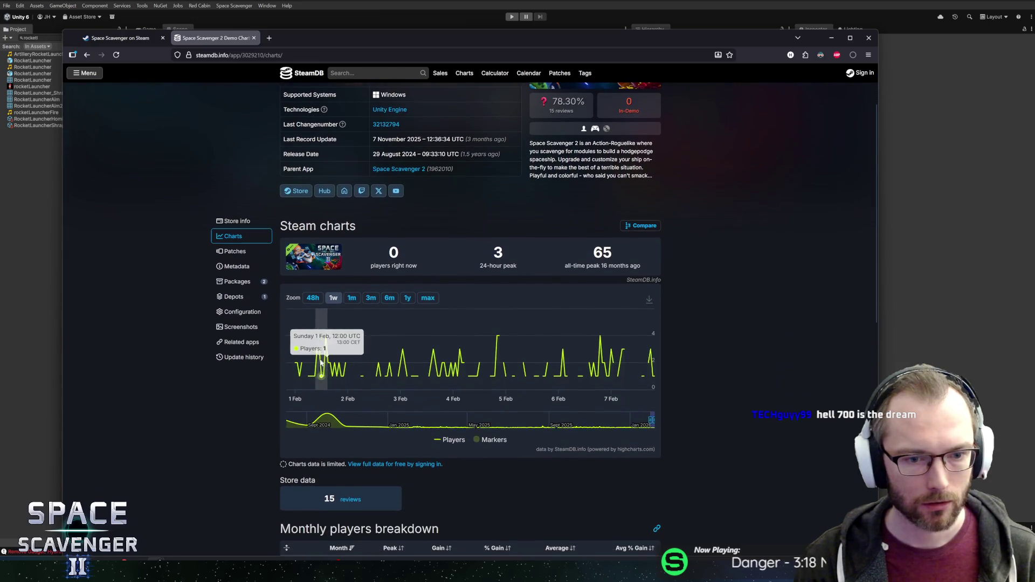
pyautogui.click(432, 299)
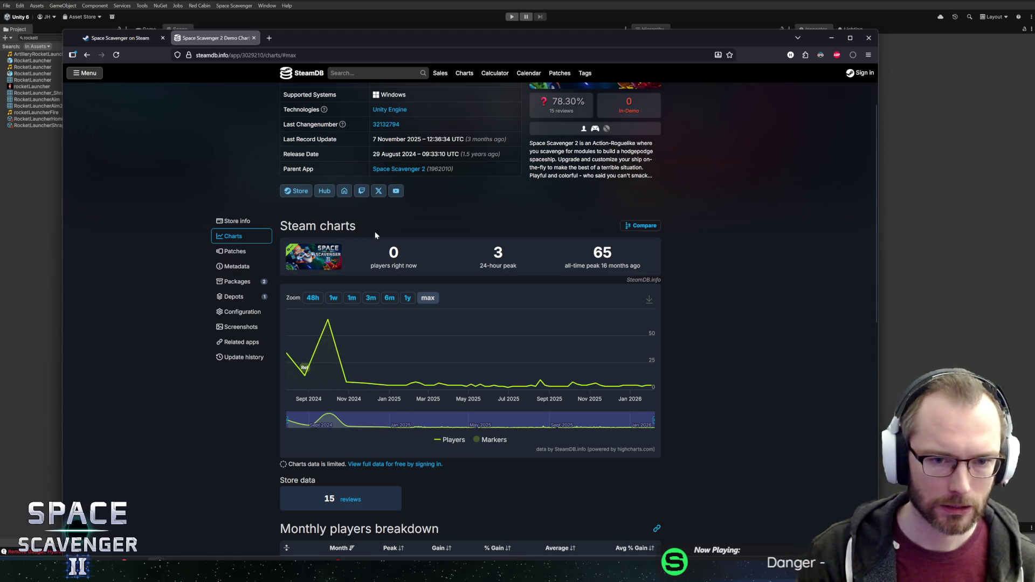
pyautogui.moveTo(640, 261); pyautogui.dragTo(633, 272)
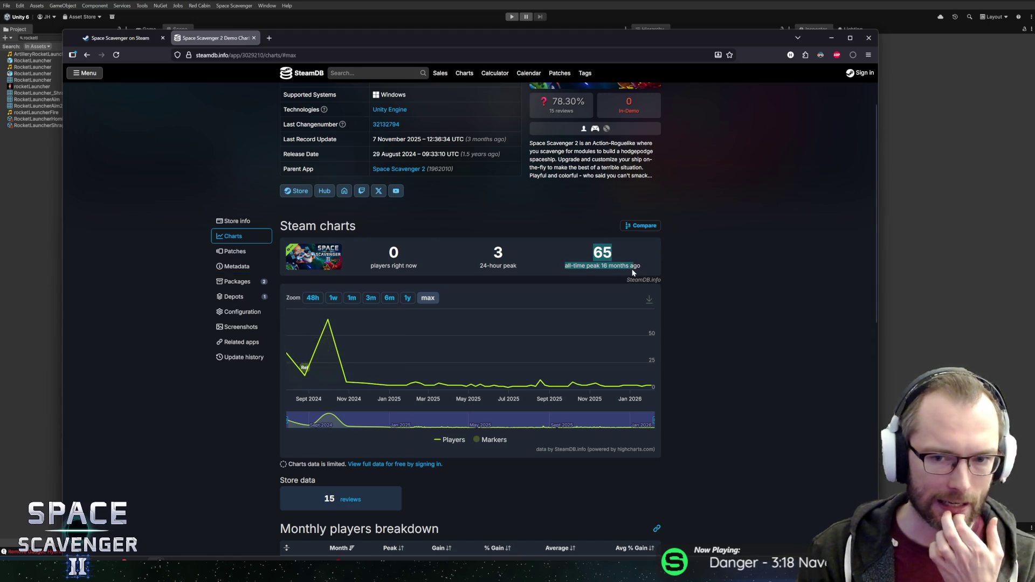
# - Glance at the store page and demo charts, then return to Unity and open RocketLauncher
pyautogui.click(127, 38)
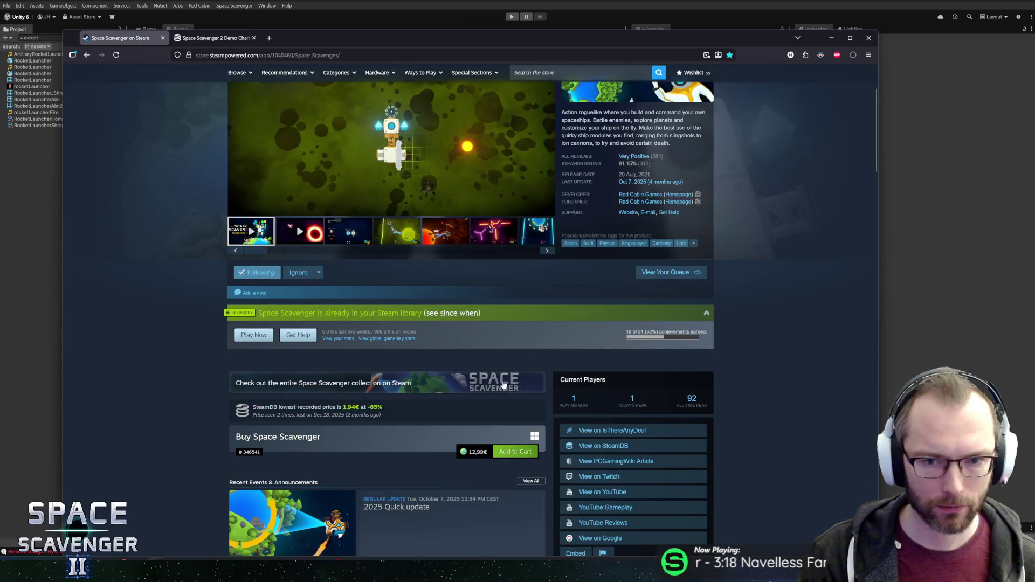
pyautogui.scroll(-3, 369, 399)
pyautogui.scroll(5, 208, 386)
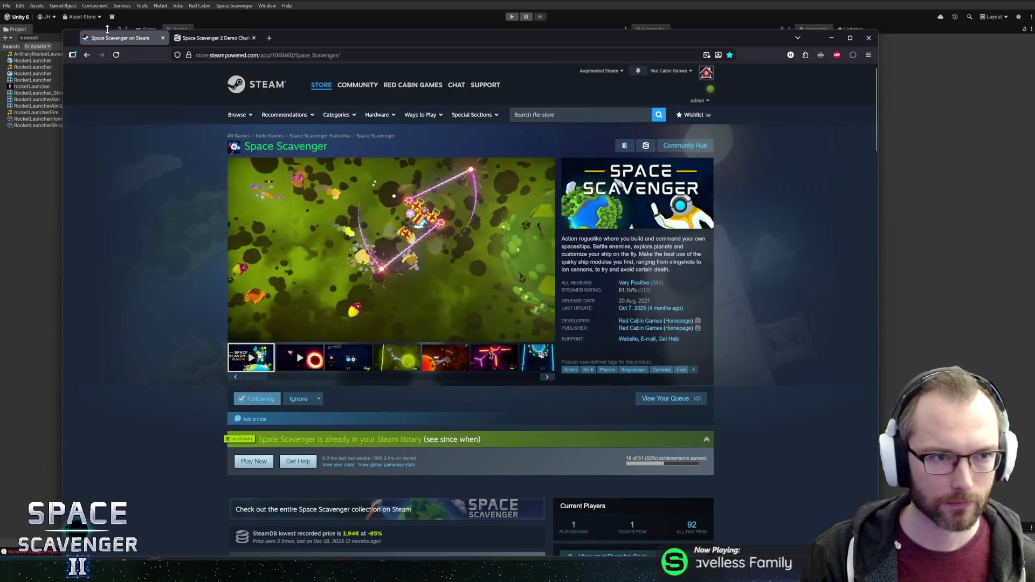
pyautogui.click(118, 39)
pyautogui.hotkey('alt', 'Tab')
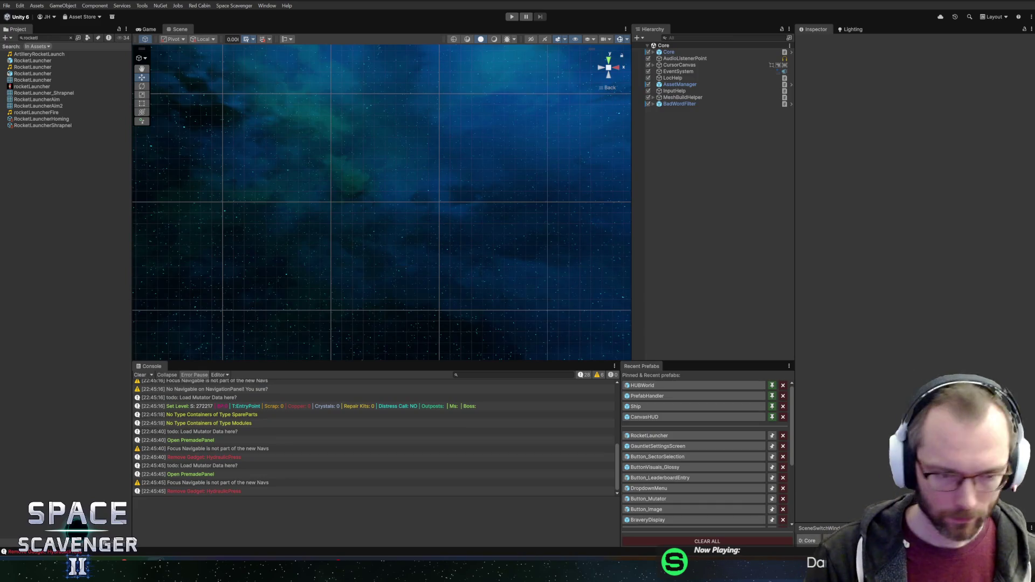
pyautogui.click(647, 435)
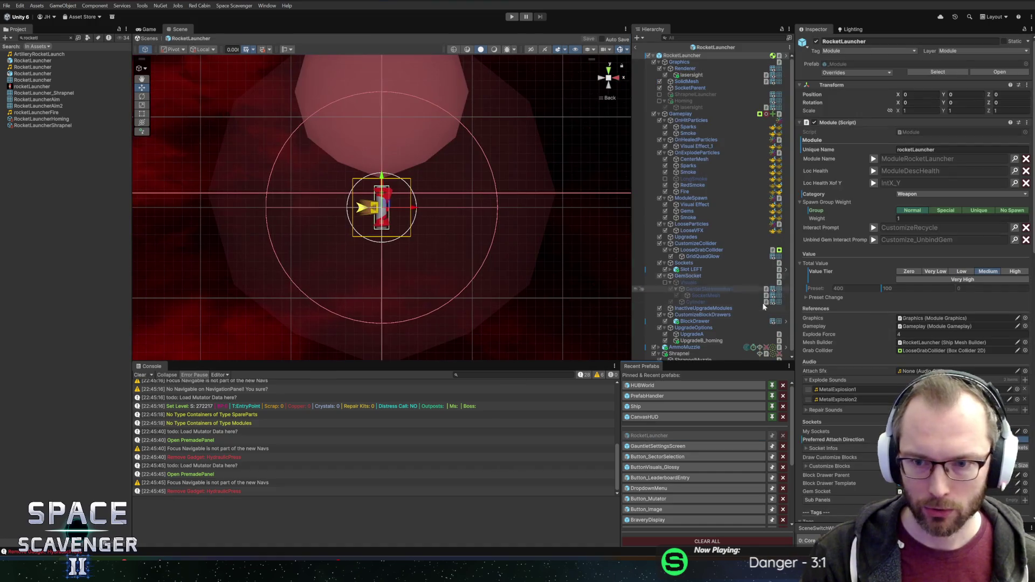
# - Select AmmoMuzzle in the RocketLauncher hierarchy and review its Inspector components
pyautogui.click(694, 345)
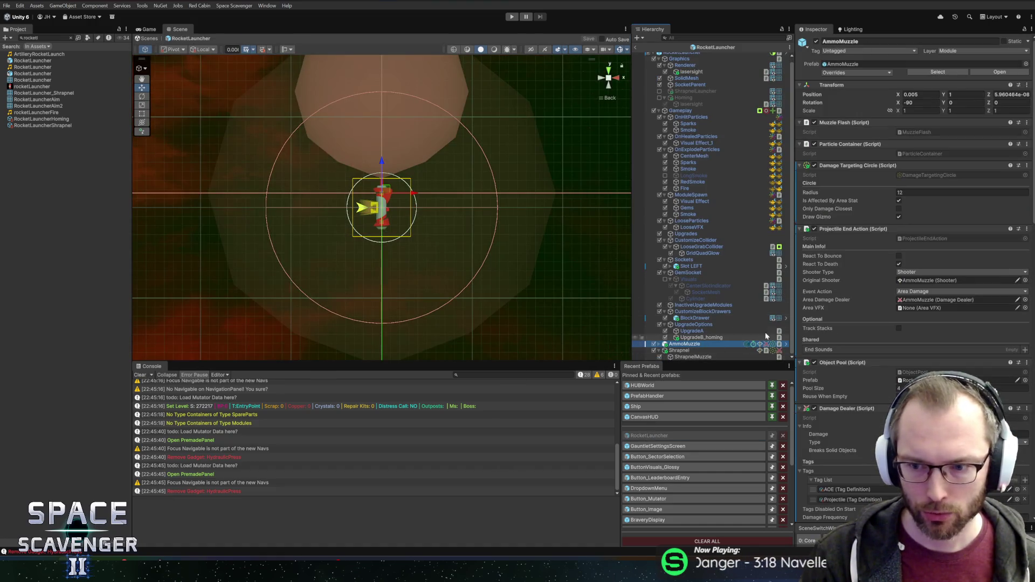
pyautogui.moveTo(795, 293); pyautogui.dragTo(731, 294)
pyautogui.scroll(-10, 824, 333)
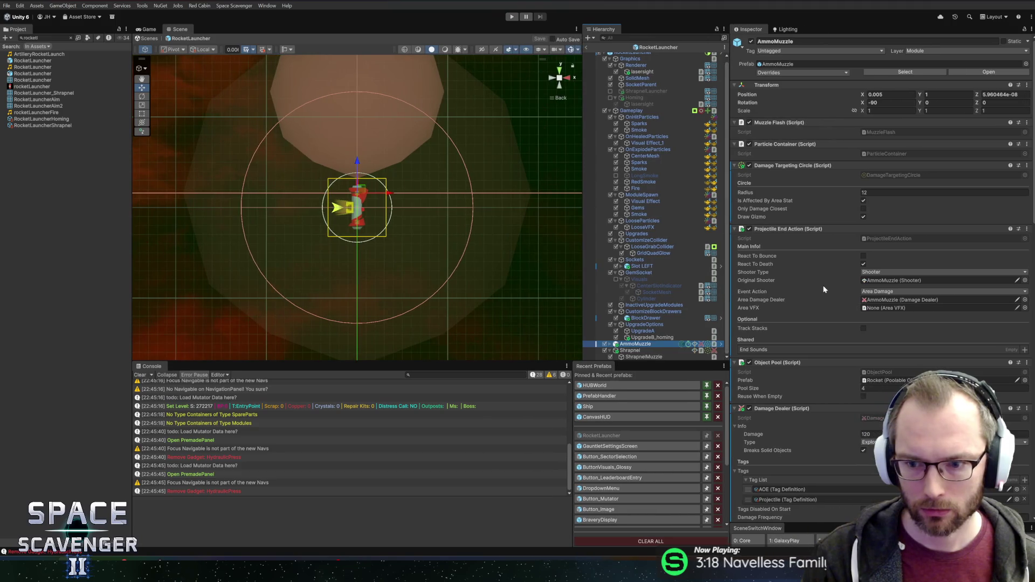
pyautogui.scroll(-5, 824, 332)
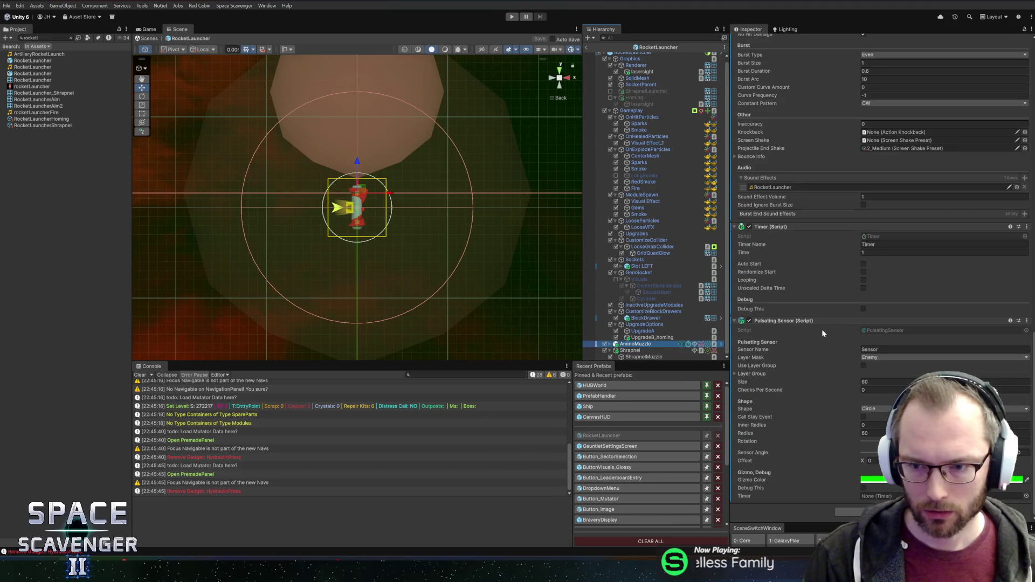
pyautogui.scroll(-15, 824, 333)
pyautogui.scroll(5, 822, 333)
pyautogui.scroll(-15, 850, 246)
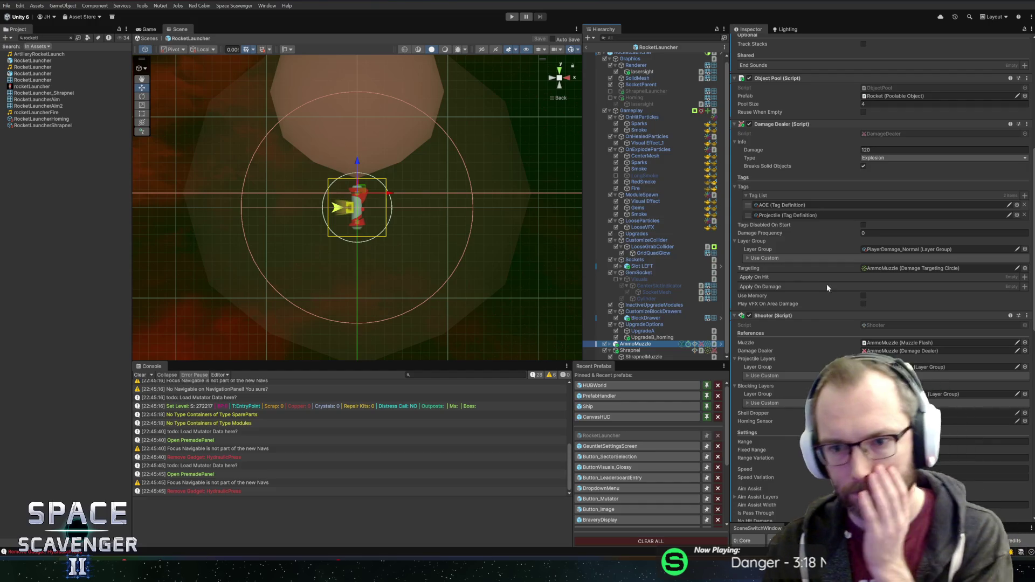
# - Scroll to the Object Pool and ping its pooled Rocket projectile prefab
pyautogui.scroll(-6, 809, 276)
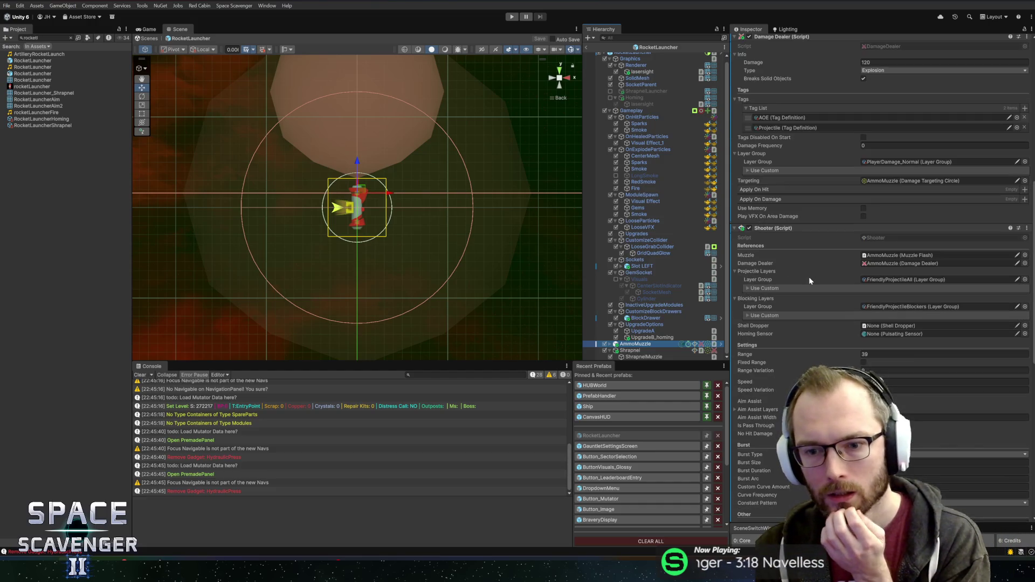
pyautogui.scroll(-6, 867, 302)
pyautogui.scroll(6, 867, 302)
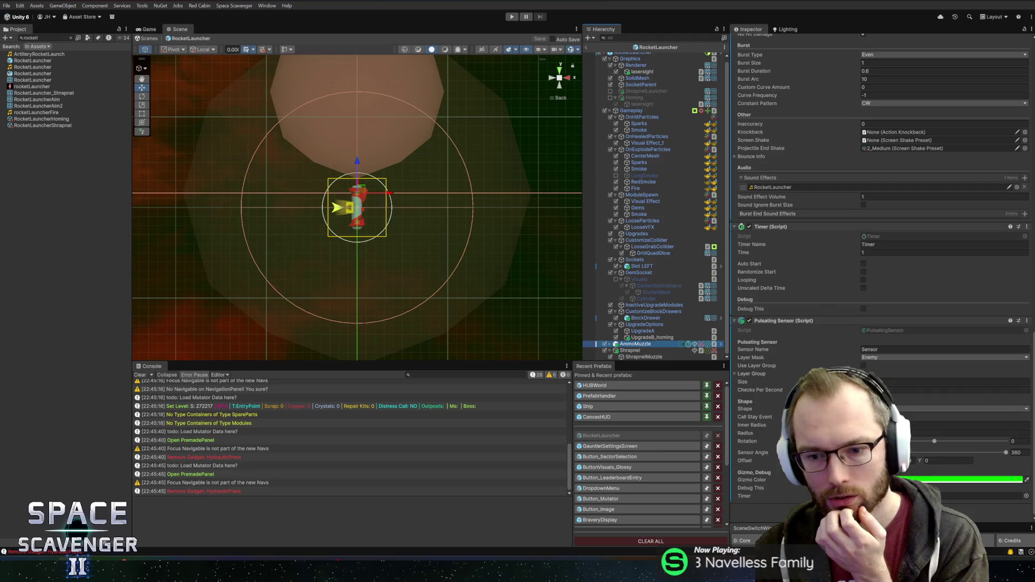
pyautogui.scroll(15, 832, 367)
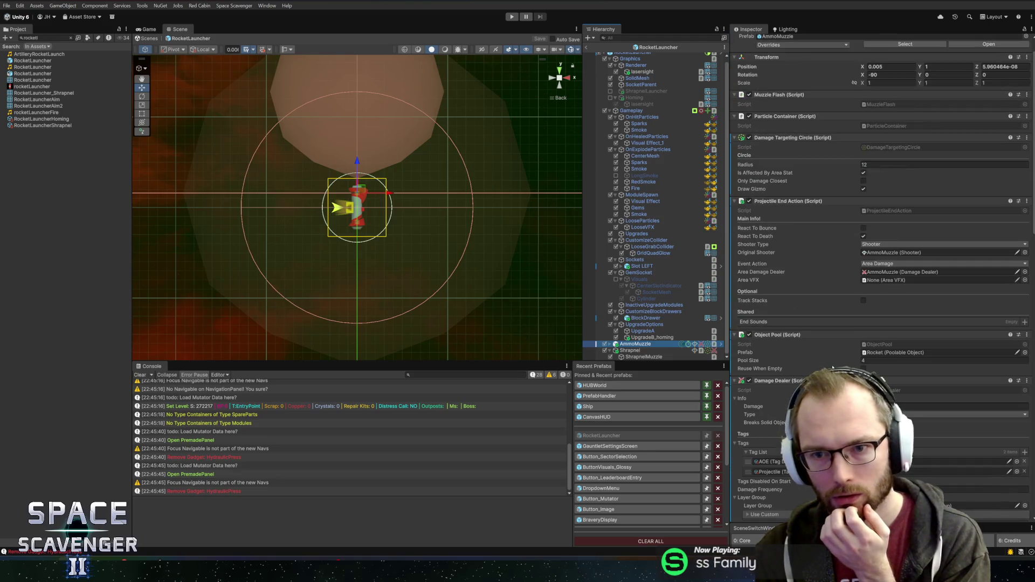
pyautogui.scroll(2, 808, 177)
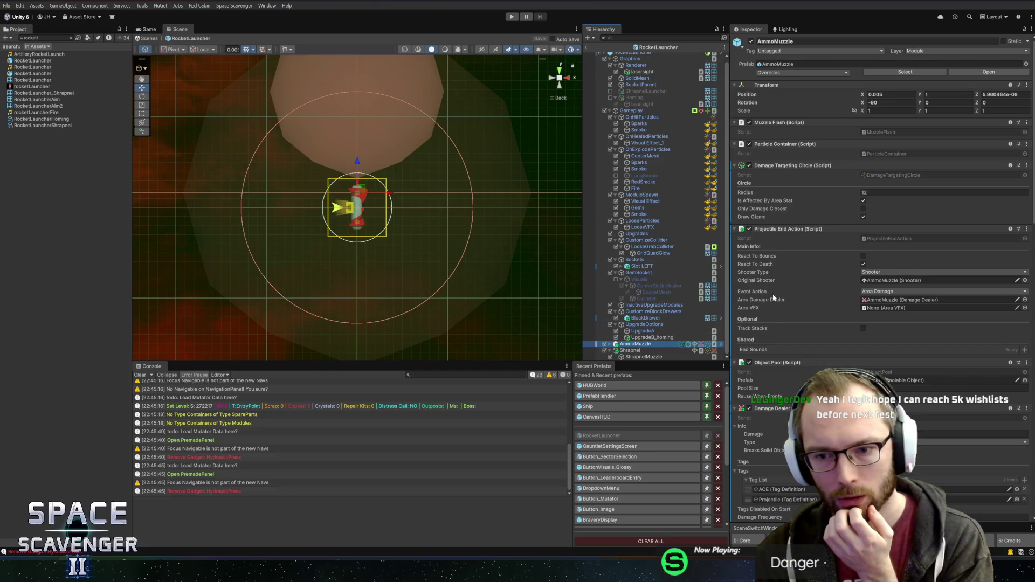
pyautogui.scroll(-1, 772, 296)
pyautogui.scroll(-4, 772, 296)
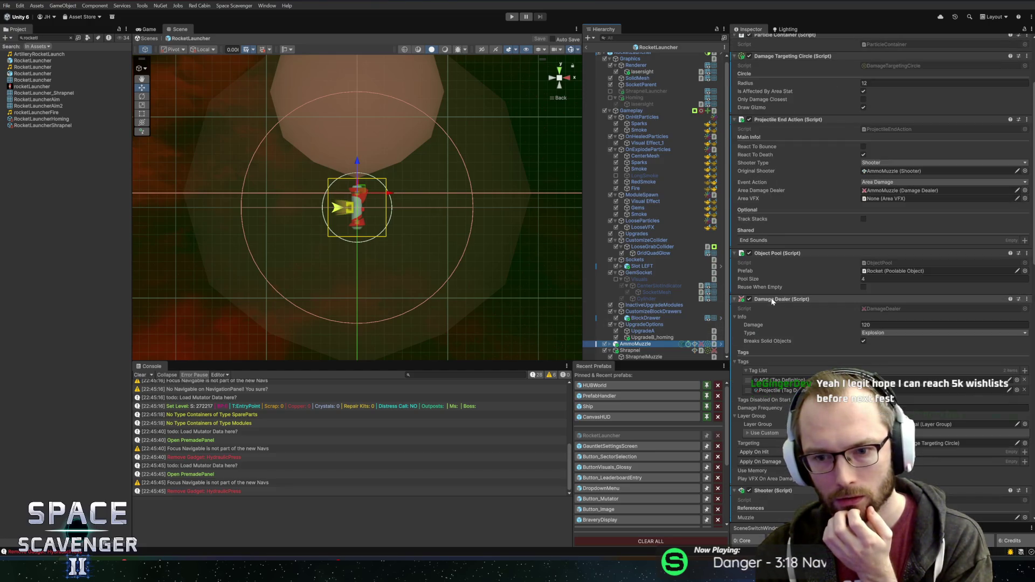
pyautogui.click(896, 271)
# - Open the Rocket prefab's curve and replace the S-curve with the flat preset
pyautogui.doubleClick(37, 308)
pyautogui.click(891, 376)
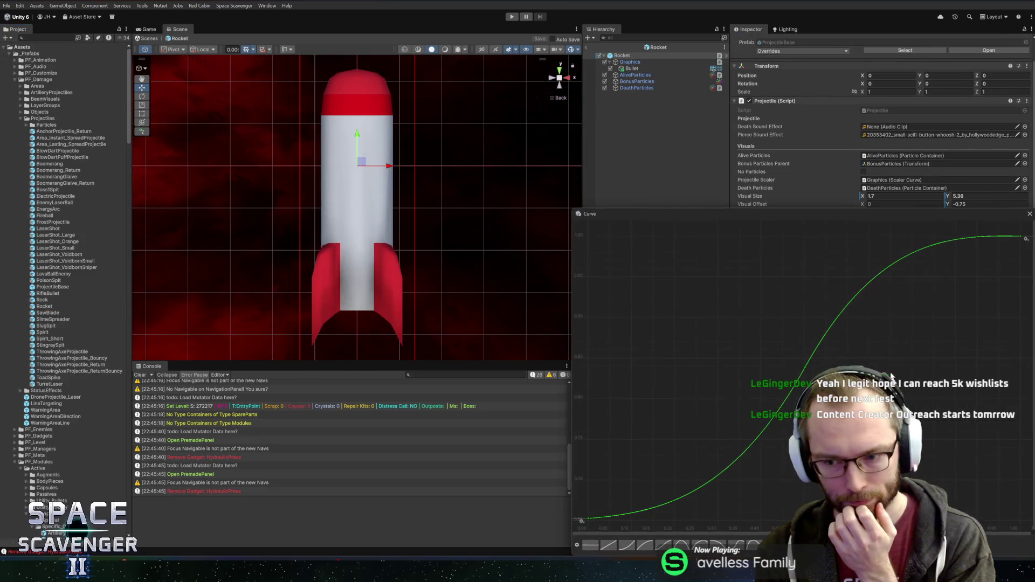
pyautogui.moveTo(677, 218); pyautogui.dragTo(447, 124)
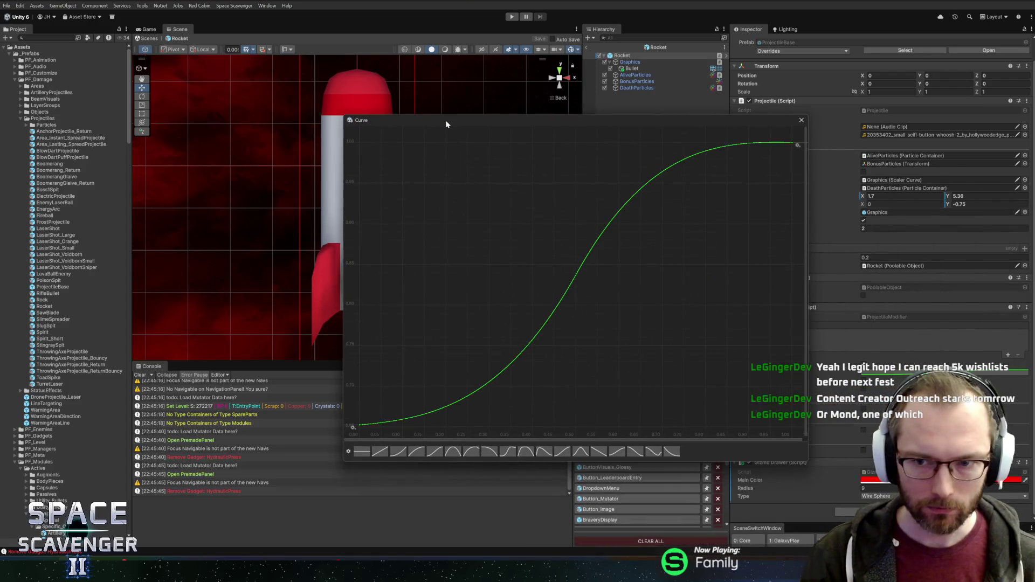
pyautogui.click(362, 452)
# - Drop the end key to zero, flatten and smooth the start key, fit view, and close the editor
pyautogui.moveTo(777, 173)
pyautogui.mouseDown()
pyautogui.moveTo(802, 141)
pyautogui.moveTo(794, 427)
pyautogui.moveTo(774, 404)
pyautogui.moveTo(770, 374)
pyautogui.mouseUp()
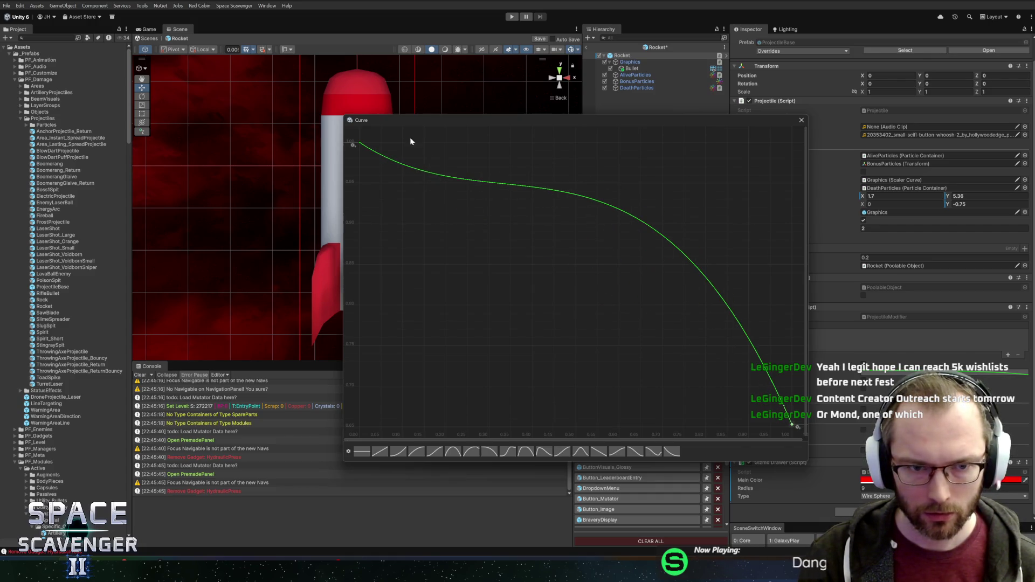
pyautogui.moveTo(359, 154); pyautogui.dragTo(359, 154)
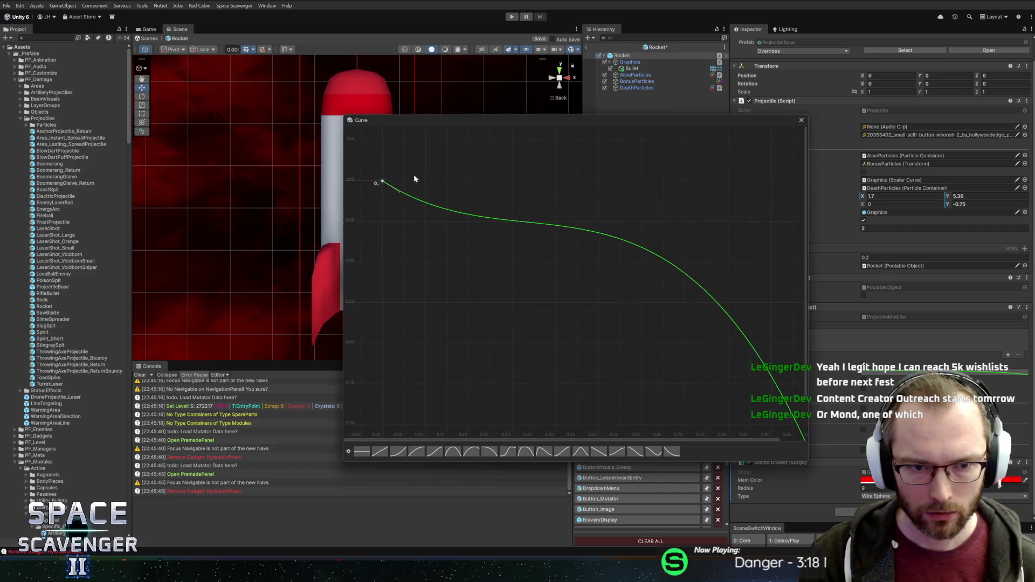
pyautogui.moveTo(398, 192); pyautogui.dragTo(421, 179)
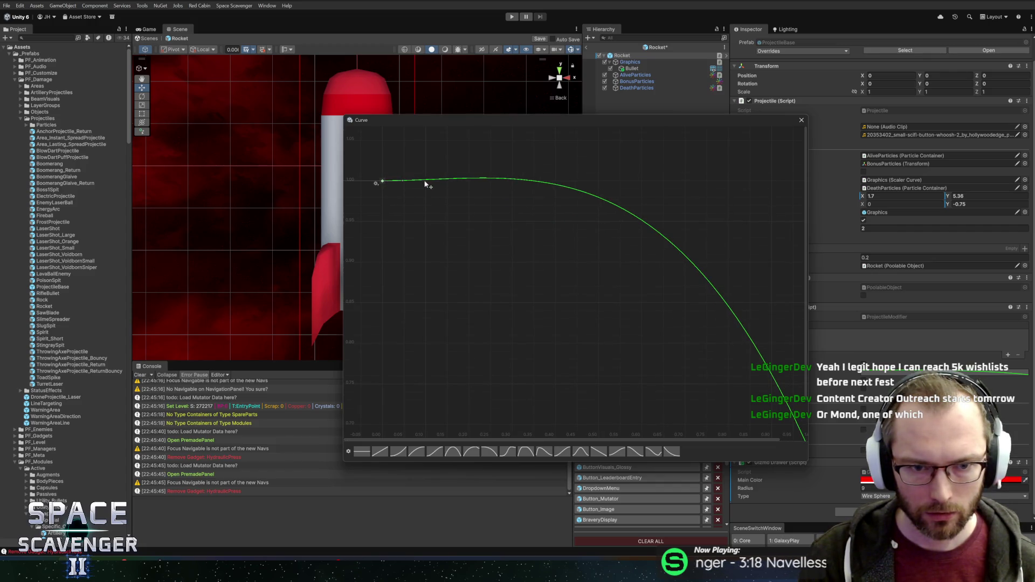
pyautogui.rightClick(385, 184)
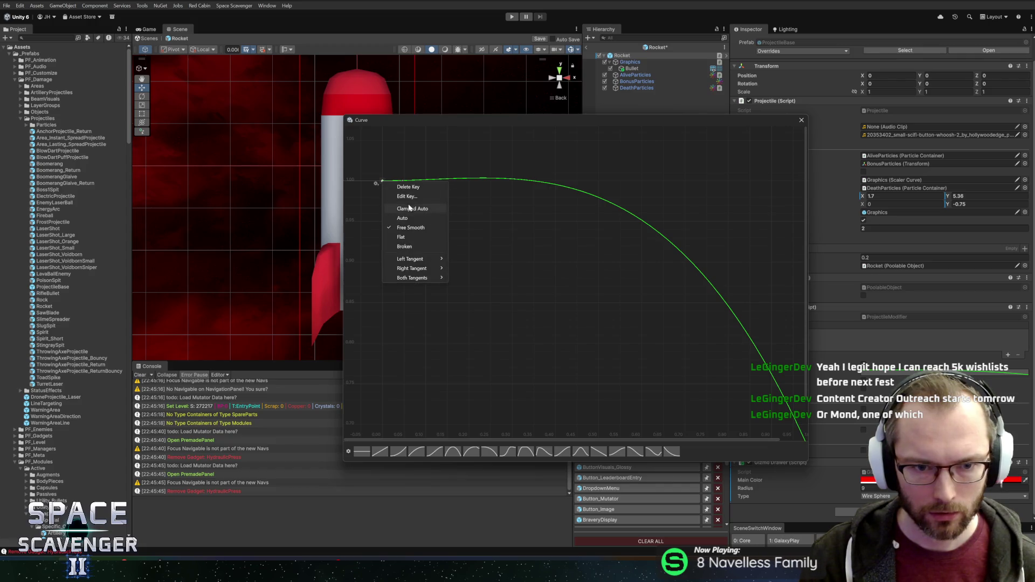
pyautogui.click(602, 217)
pyautogui.scroll(2, 506, 216)
pyautogui.scroll(-2, 566, 224)
pyautogui.press('f')
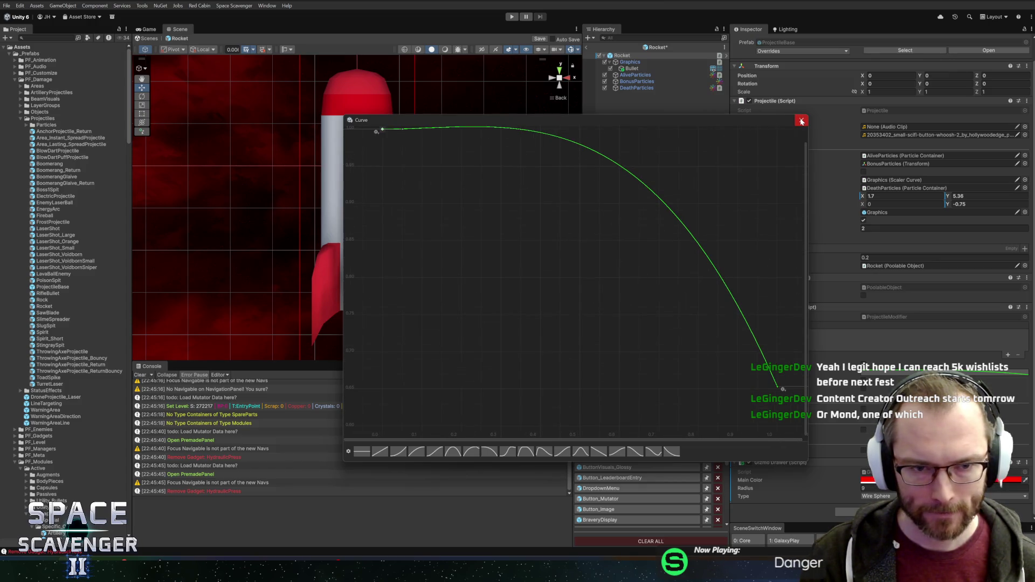
pyautogui.click(801, 120)
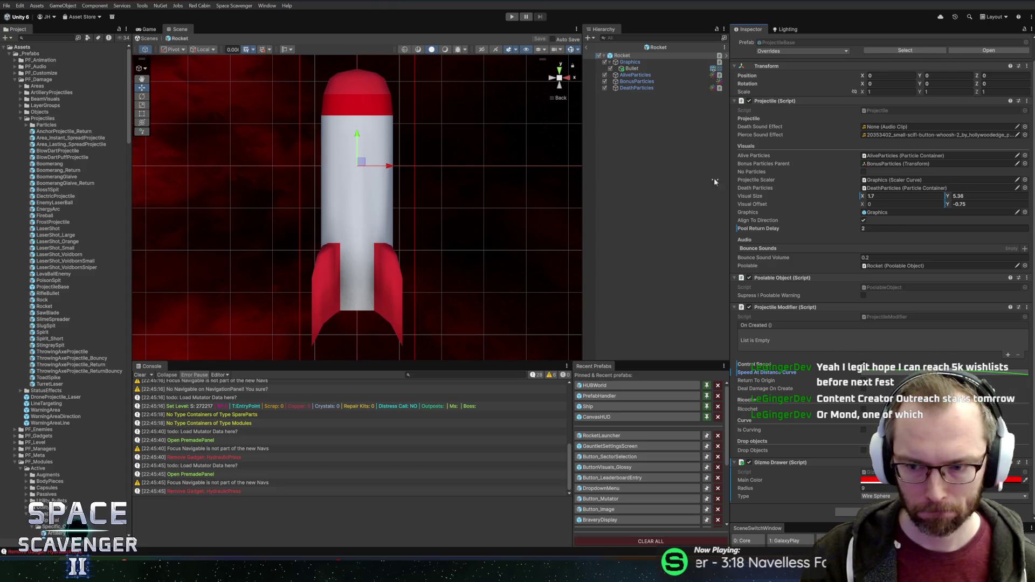
# - Return to the scene, start Play mode maximized, and check the Daily Challenge portal
pyautogui.click(587, 48)
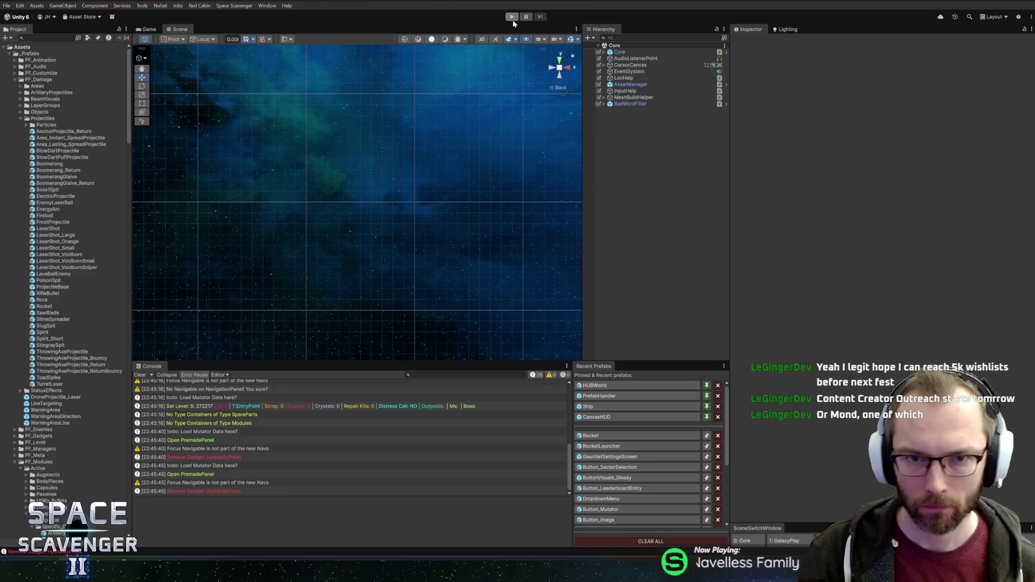
pyautogui.click(513, 21)
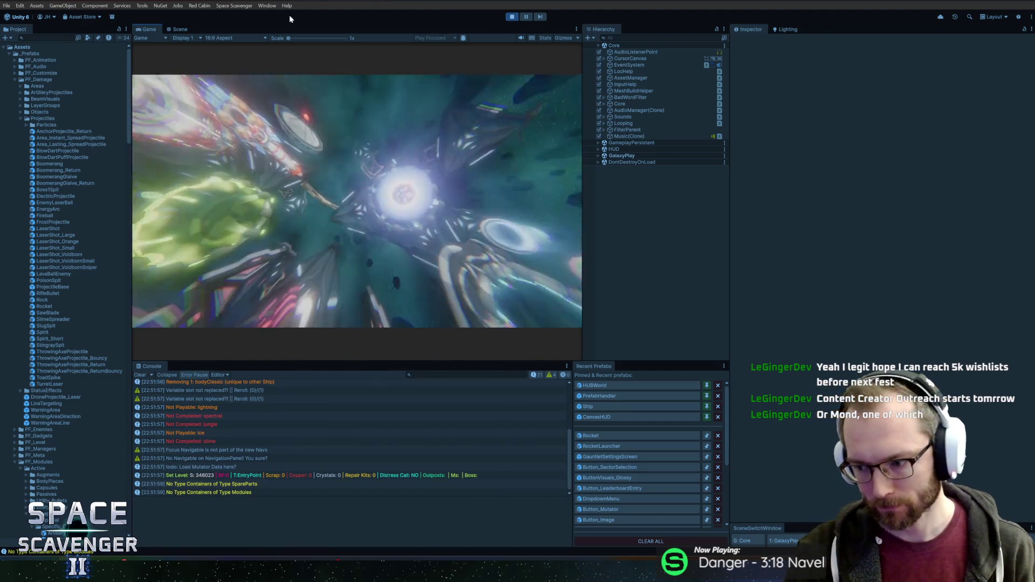
pyautogui.hotkey('shift', 'space')
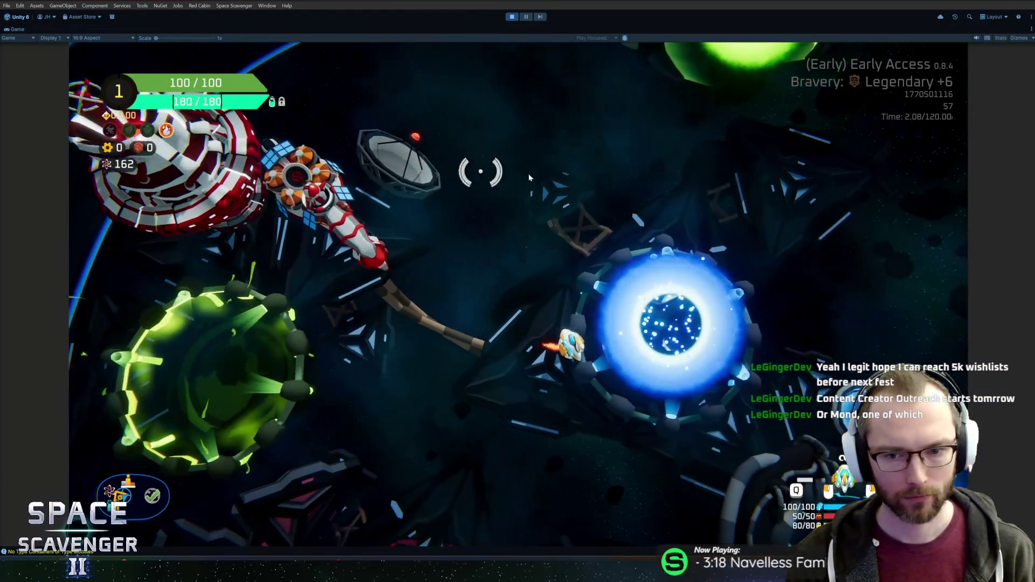
pyautogui.press('d')
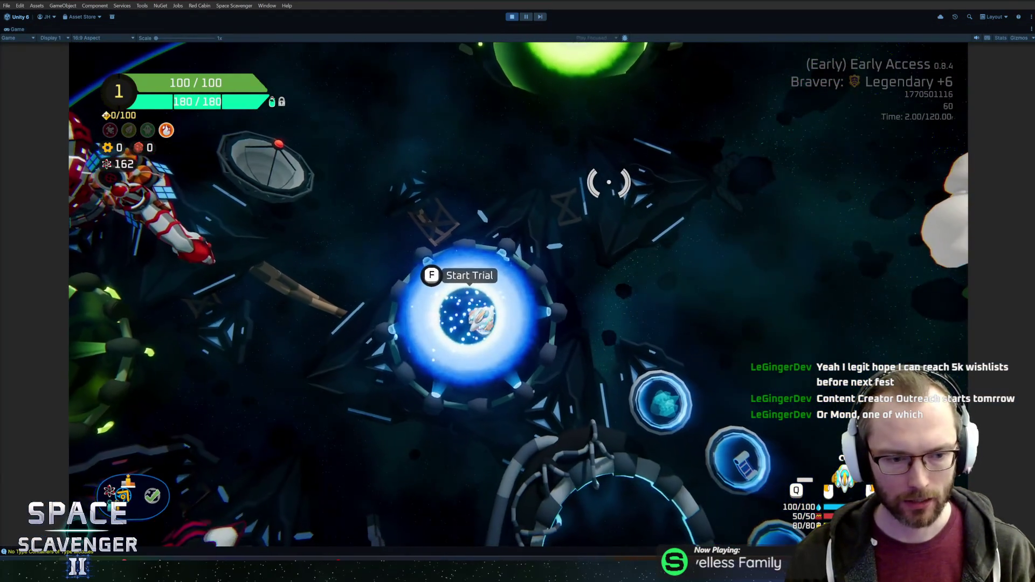
pyautogui.press('w')
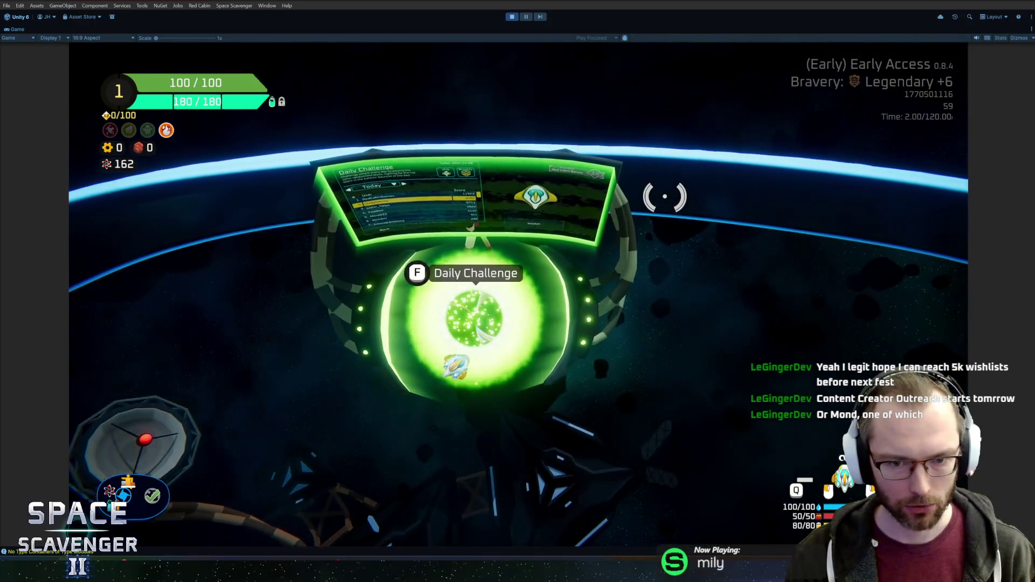
pyautogui.press('f')
pyautogui.press('Escape')
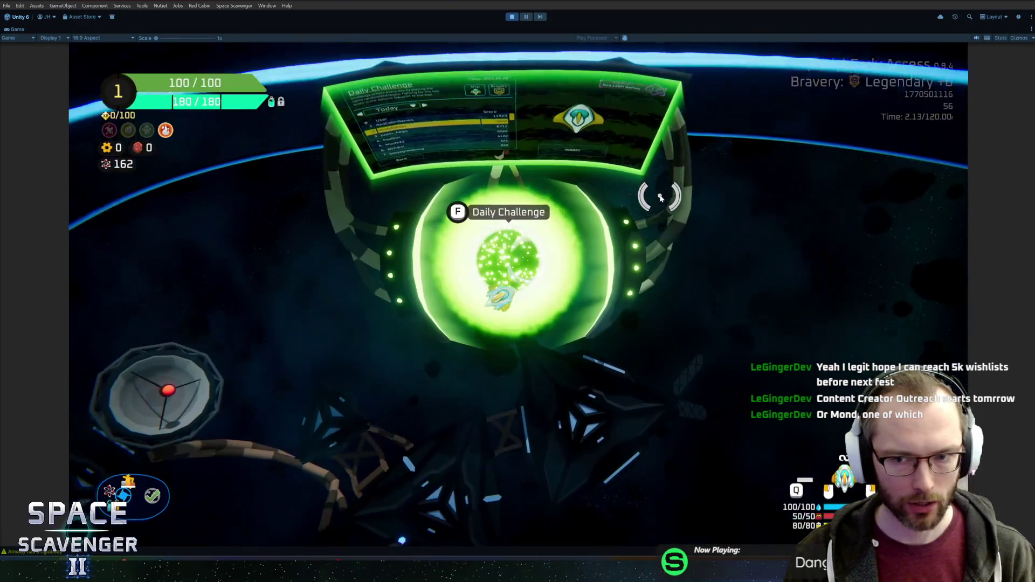
# - Check the Start Trial run setup, then fly the ship into the Customize Ship ring
pyautogui.press('s')
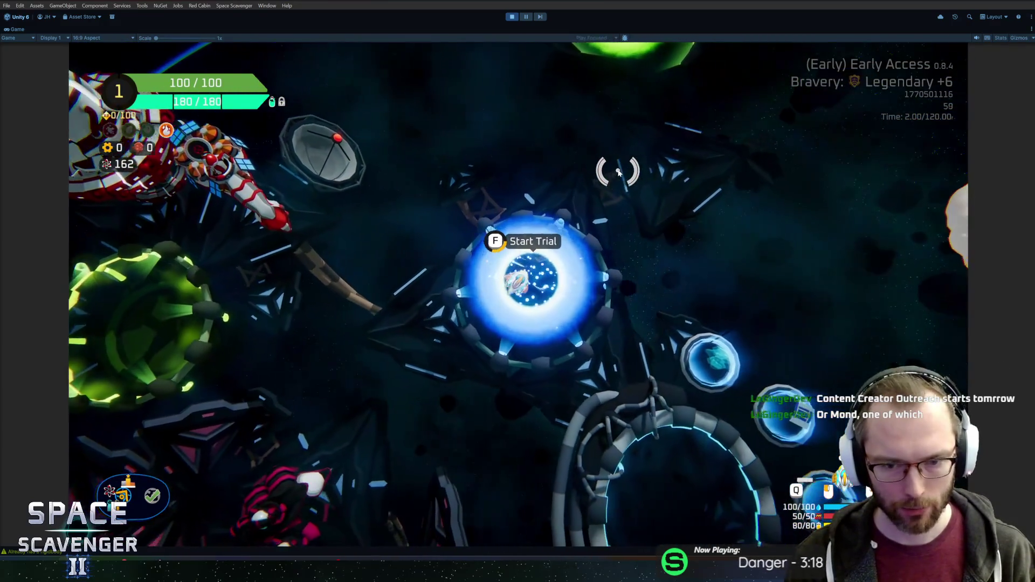
pyautogui.press('f')
pyautogui.press('Escape')
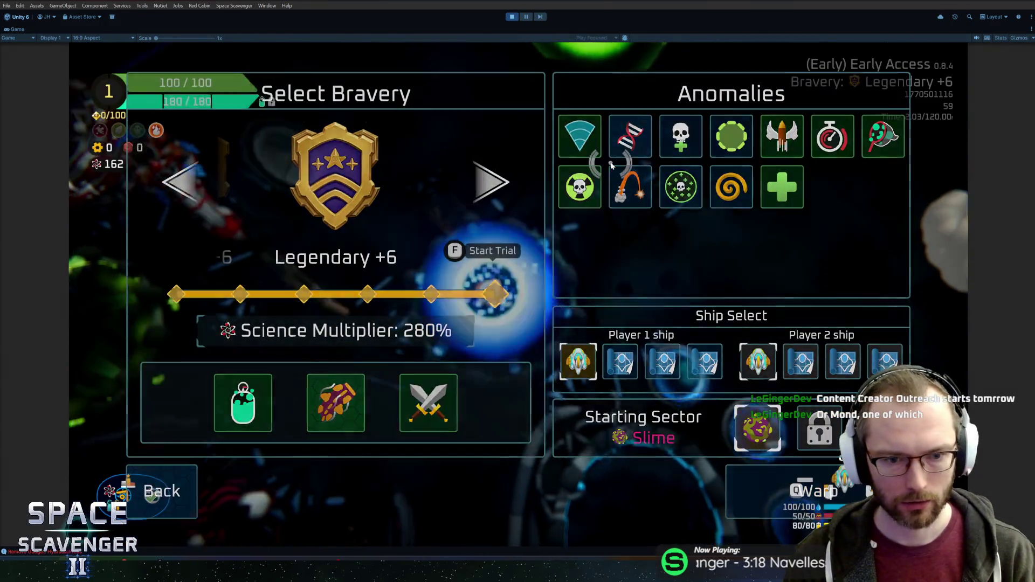
pyautogui.press('f')
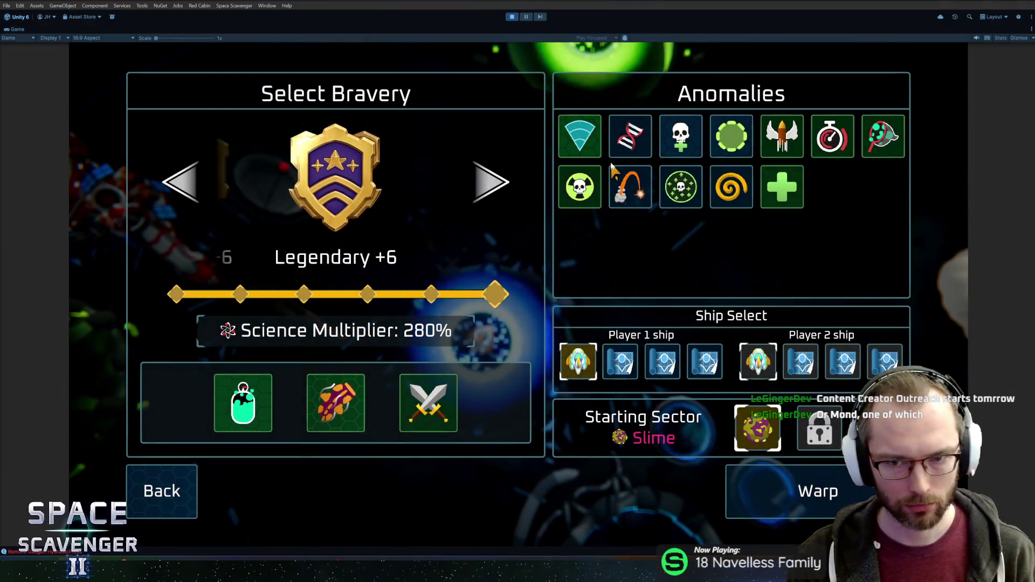
pyautogui.press('Escape')
pyautogui.press('s')
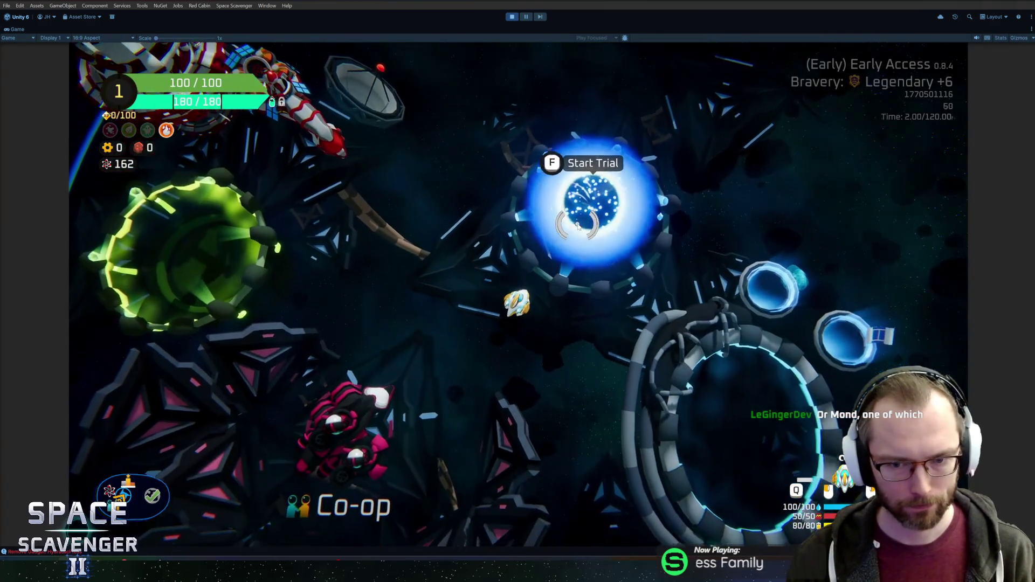
pyautogui.press('d')
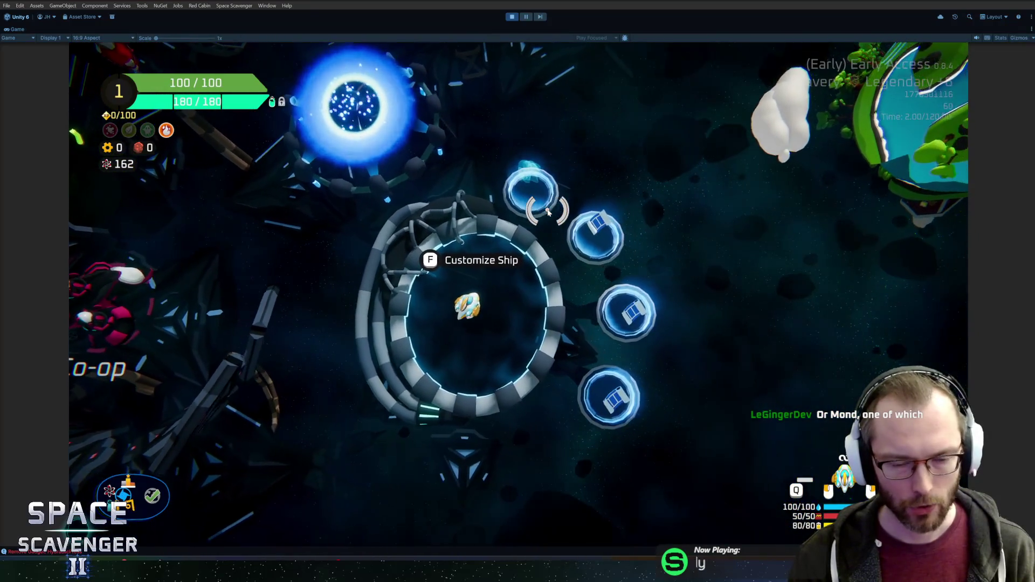
pyautogui.press('d')
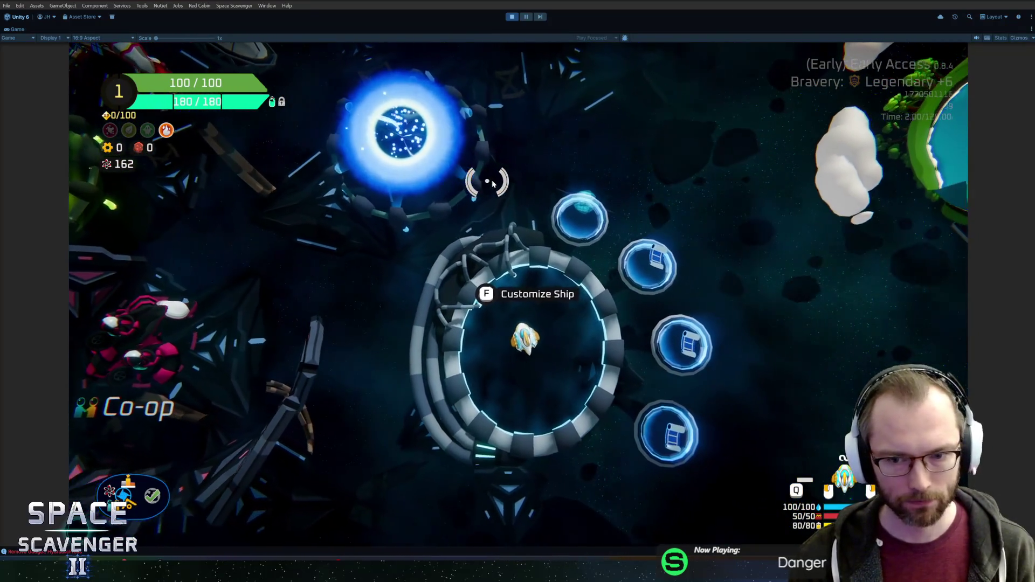
# - Spawn a rocket launcher with the 'spawn rocket' console command and attach it to the ship
pyautogui.press('`')
pyautogui.write('sp')
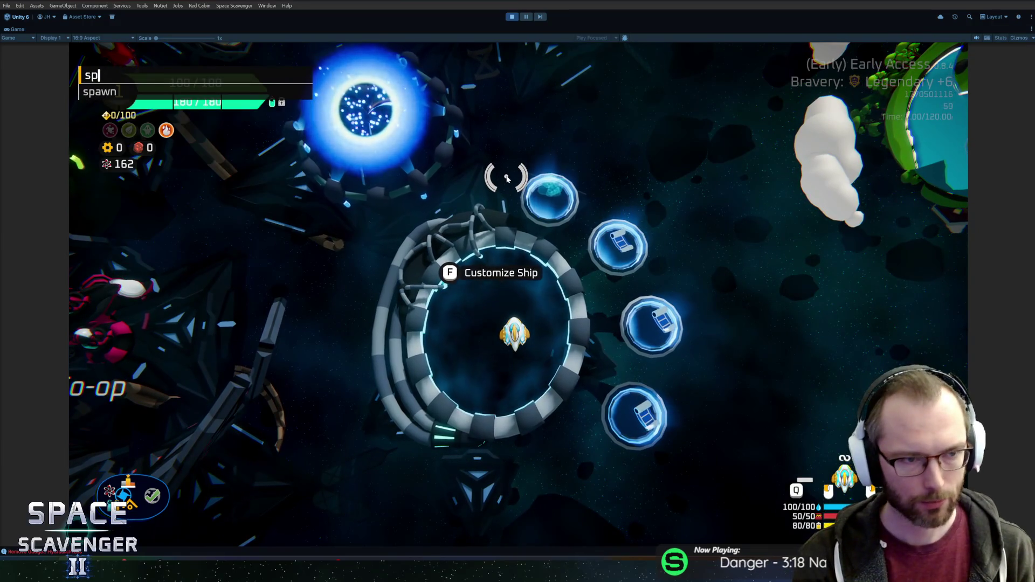
pyautogui.write('awn rocket')
pyautogui.press('Return')
pyautogui.press('f')
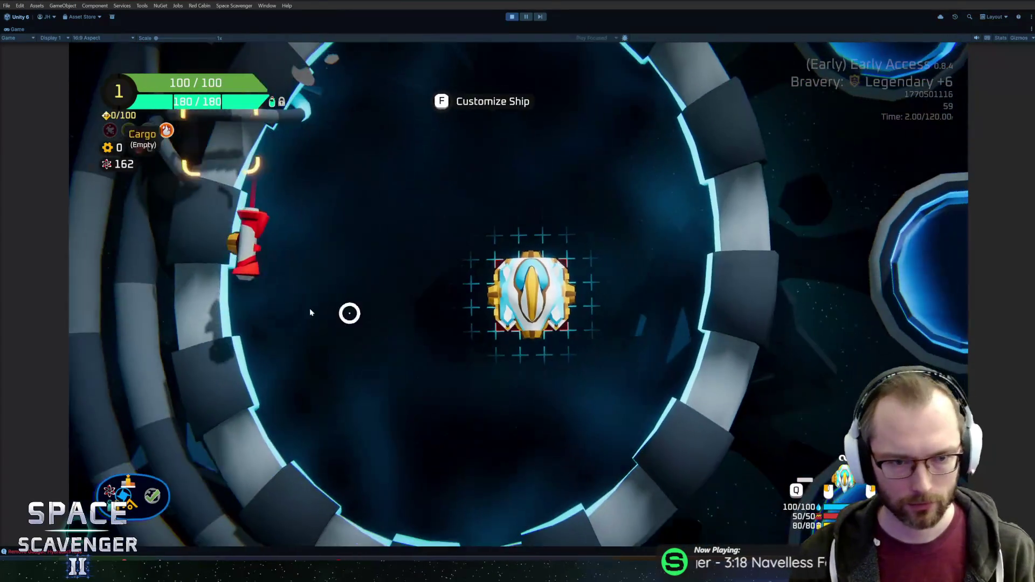
pyautogui.click(588, 296)
pyautogui.press('f')
# - Fly out, fire four rockets at the reticle, then stop the game
pyautogui.press('w')
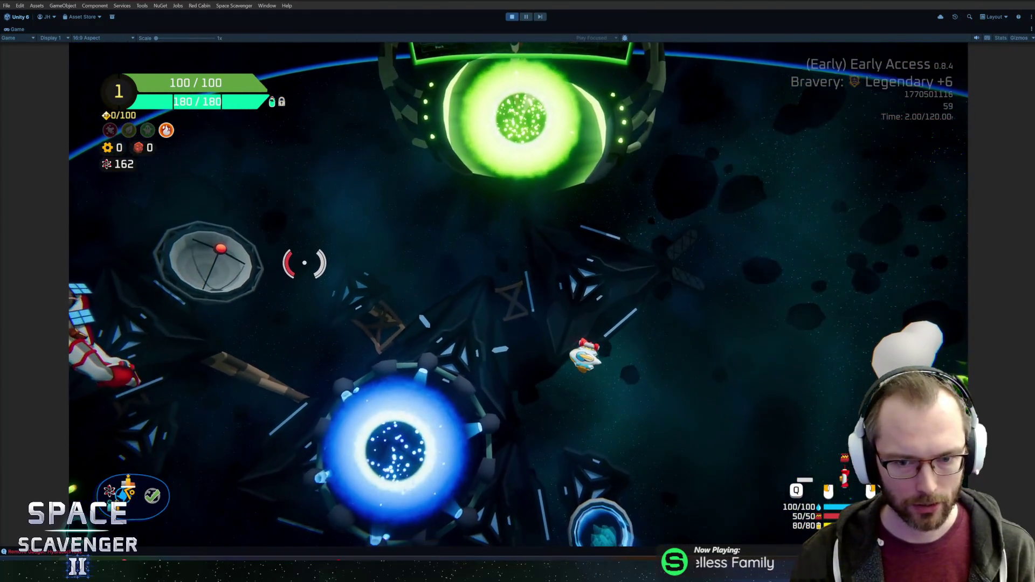
pyautogui.click(302, 253)
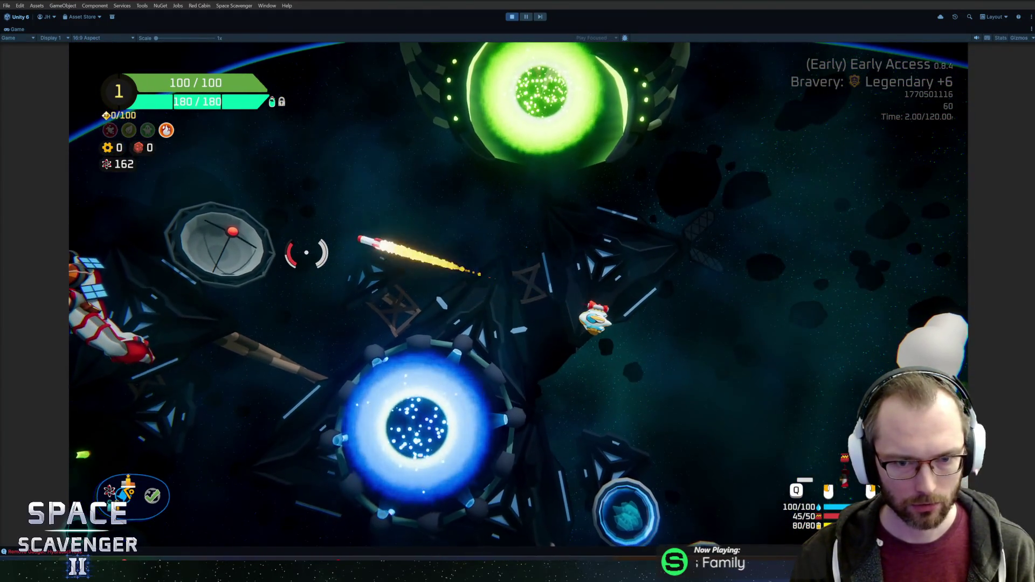
pyautogui.click(306, 252)
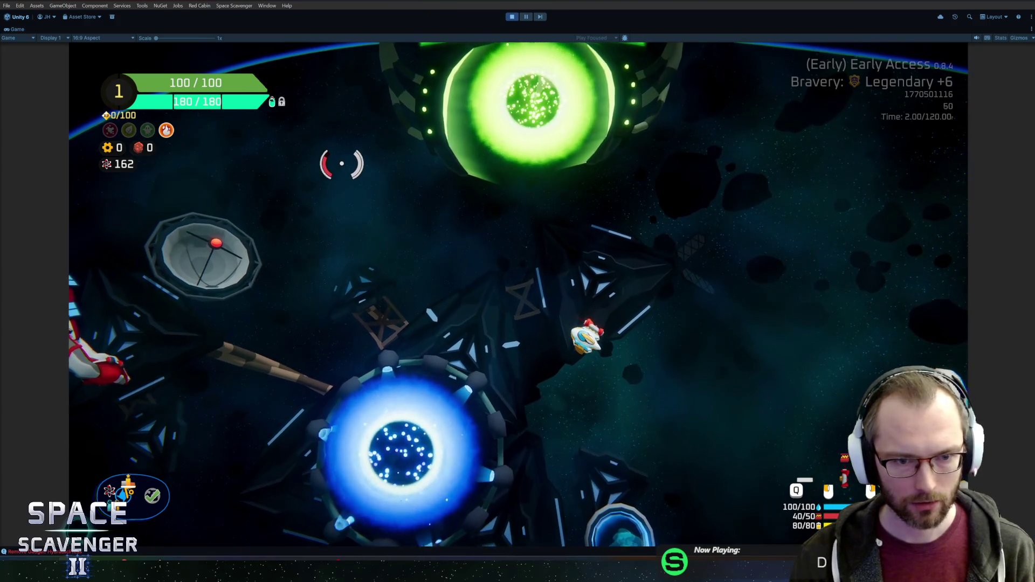
pyautogui.click(342, 163)
pyautogui.click(290, 224)
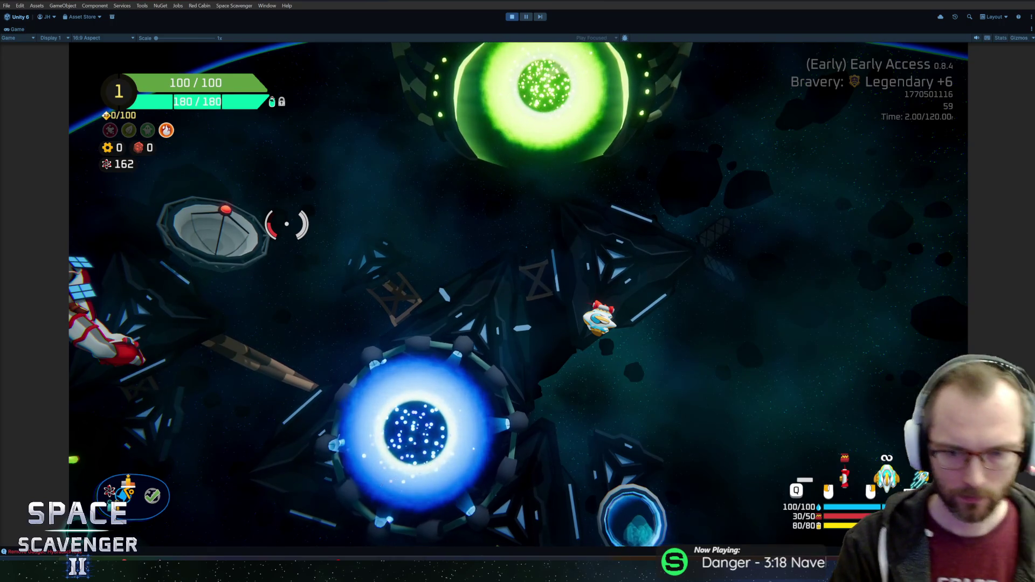
pyautogui.hotkey('ctrl', 'p')
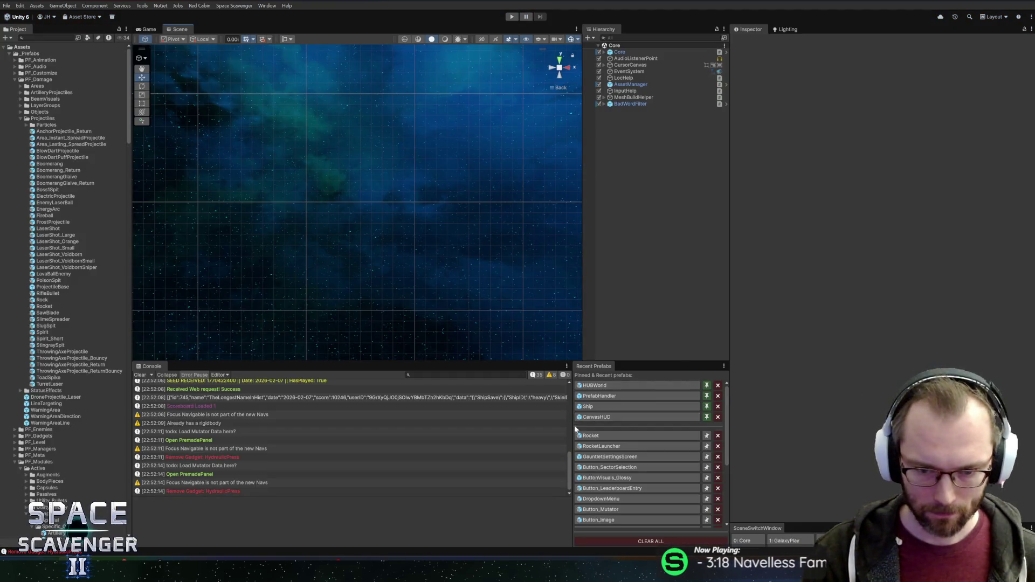
# - Open the RocketLauncher prefab and locate its AmmoMuzzle Shooter settings
pyautogui.click(593, 445)
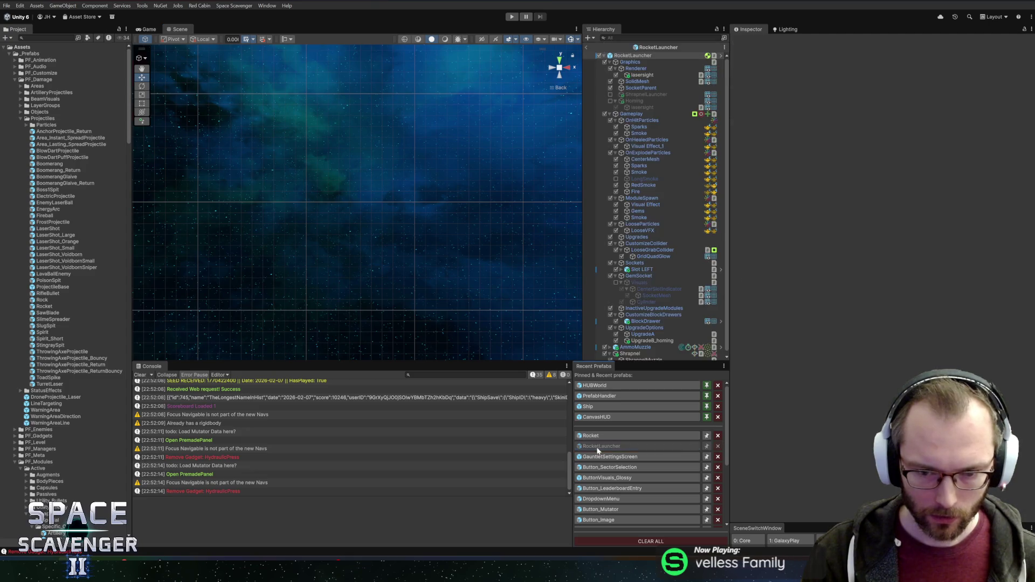
pyautogui.scroll(-3, 814, 339)
pyautogui.scroll(-10, 806, 339)
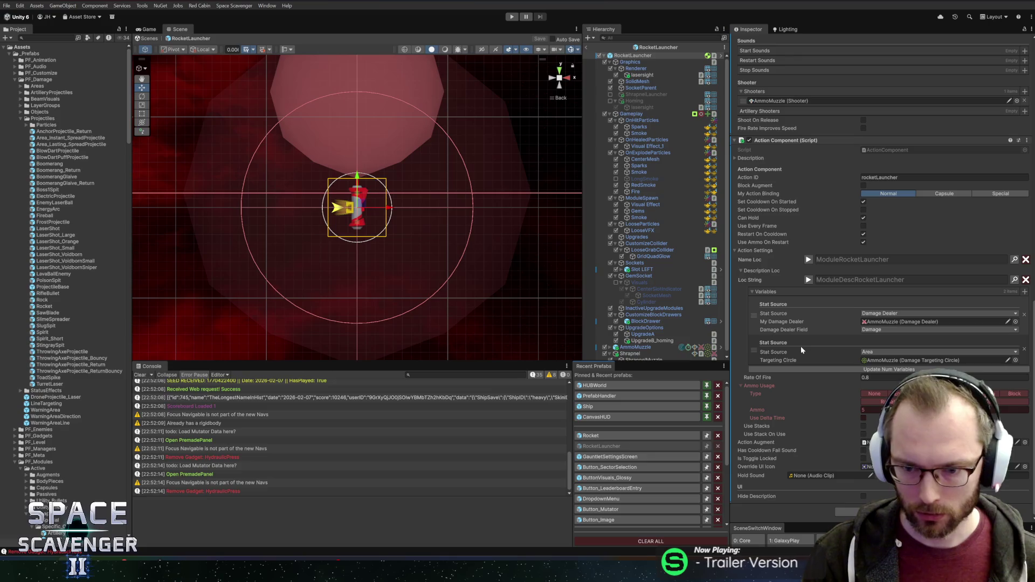
pyautogui.scroll(3, 801, 346)
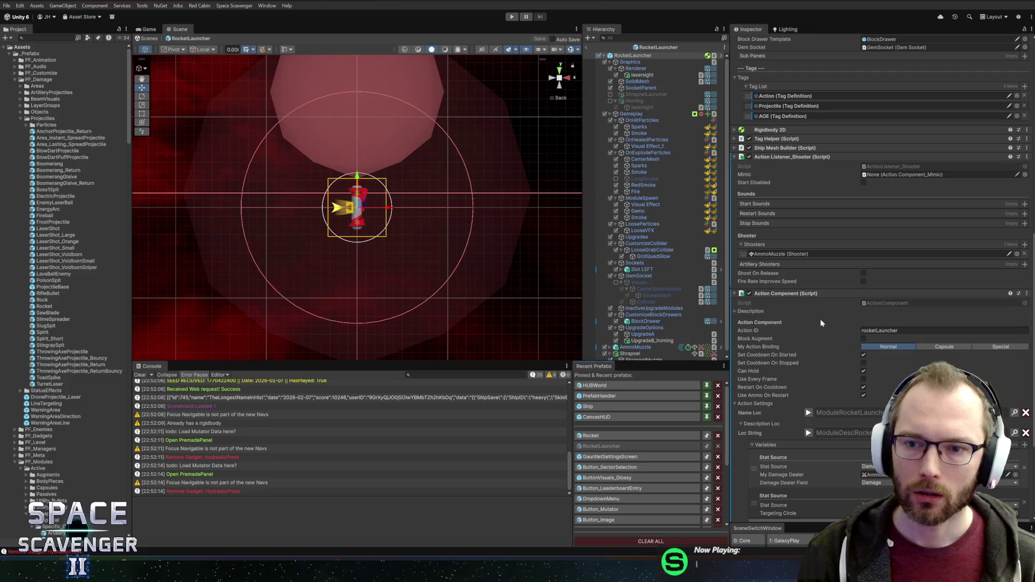
pyautogui.scroll(-1, 666, 326)
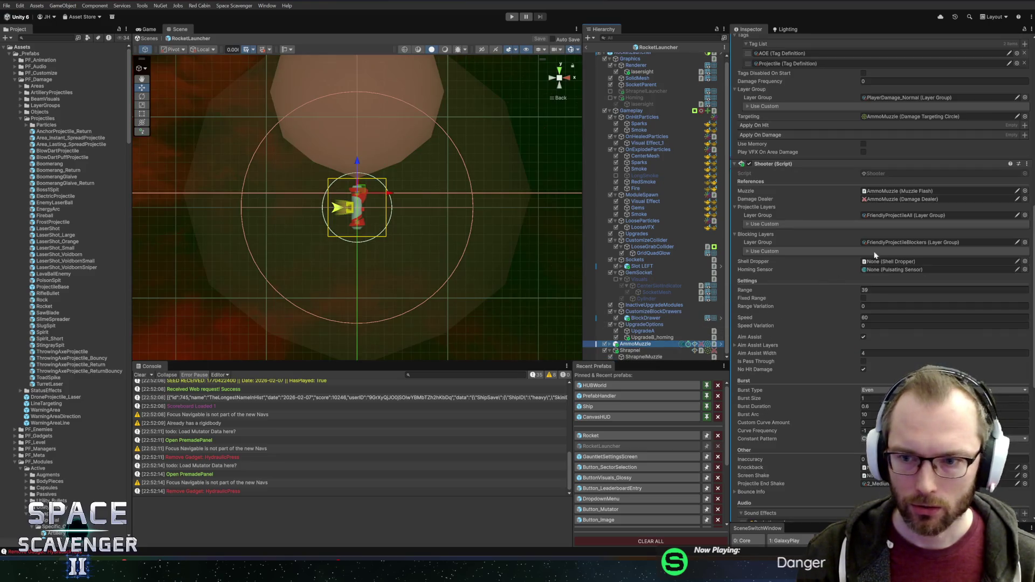
pyautogui.scroll(-2, 844, 396)
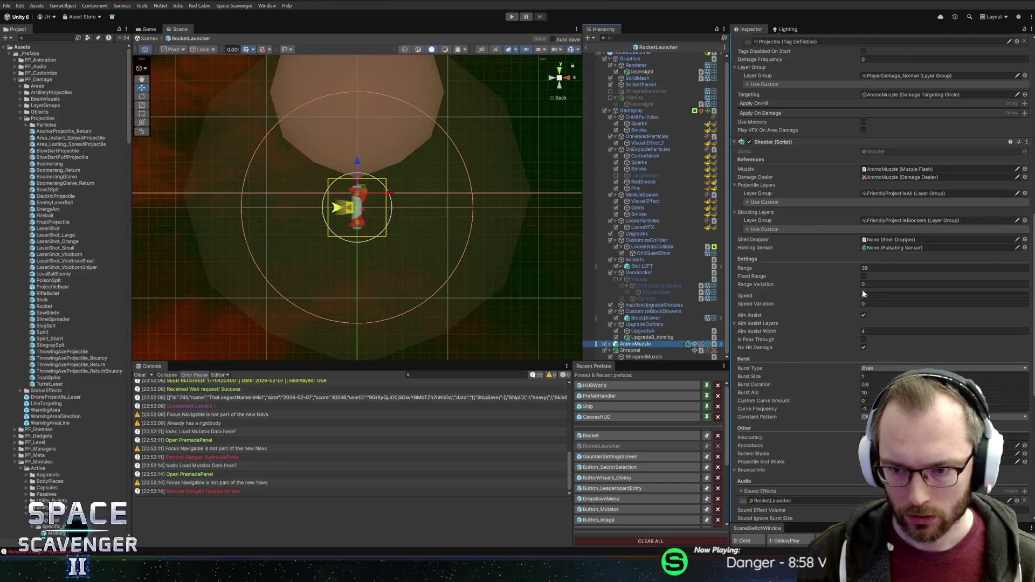
# - Change Shooter Speed from 60 to 100 and save before switching to the Rocket prefab
pyautogui.click(884, 296)
pyautogui.write('100')
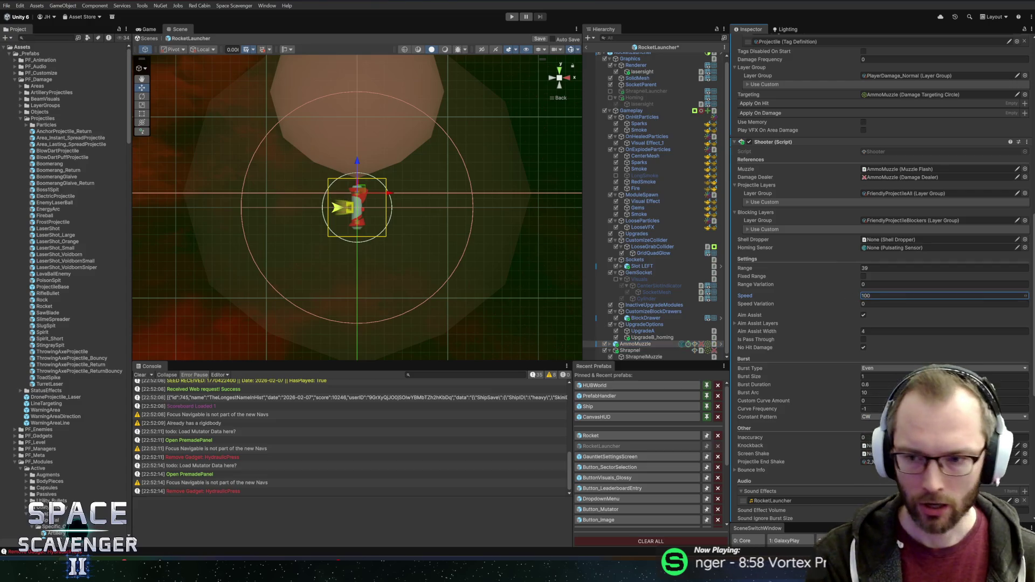
pyautogui.click(607, 437)
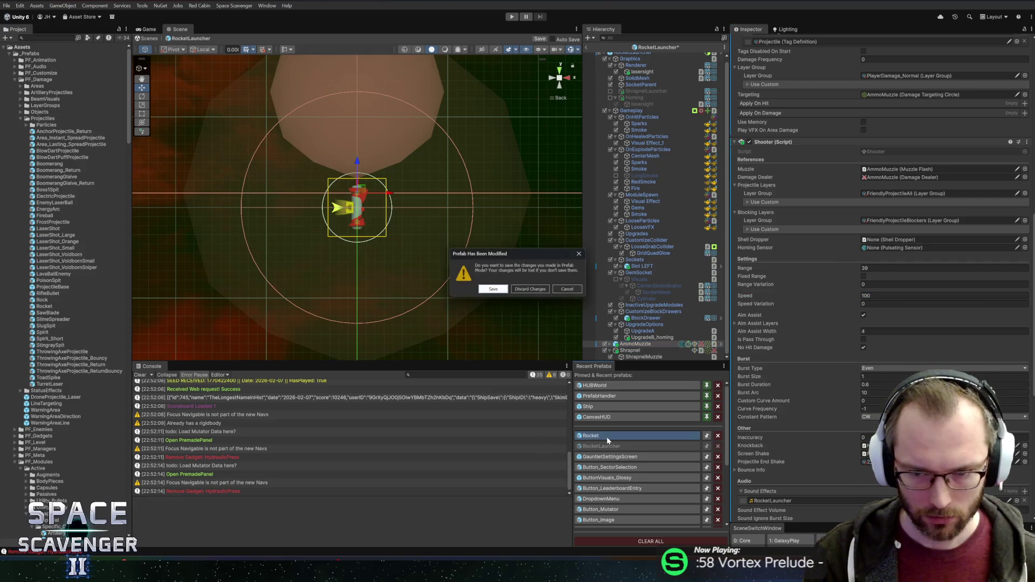
pyautogui.click(493, 290)
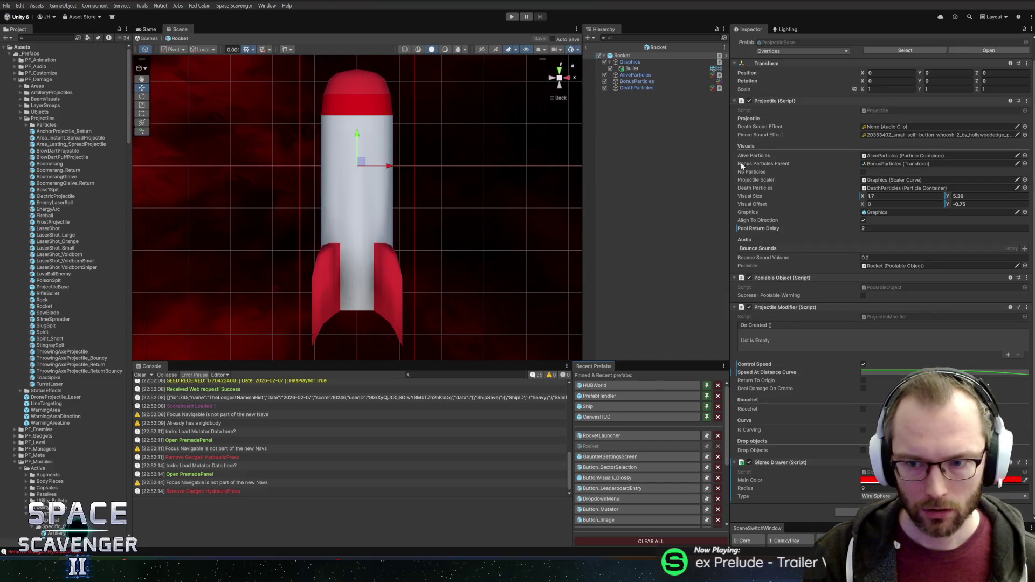
# - Open the Speed At Distance Curve editor, then reposition and enlarge its window
pyautogui.click(899, 372)
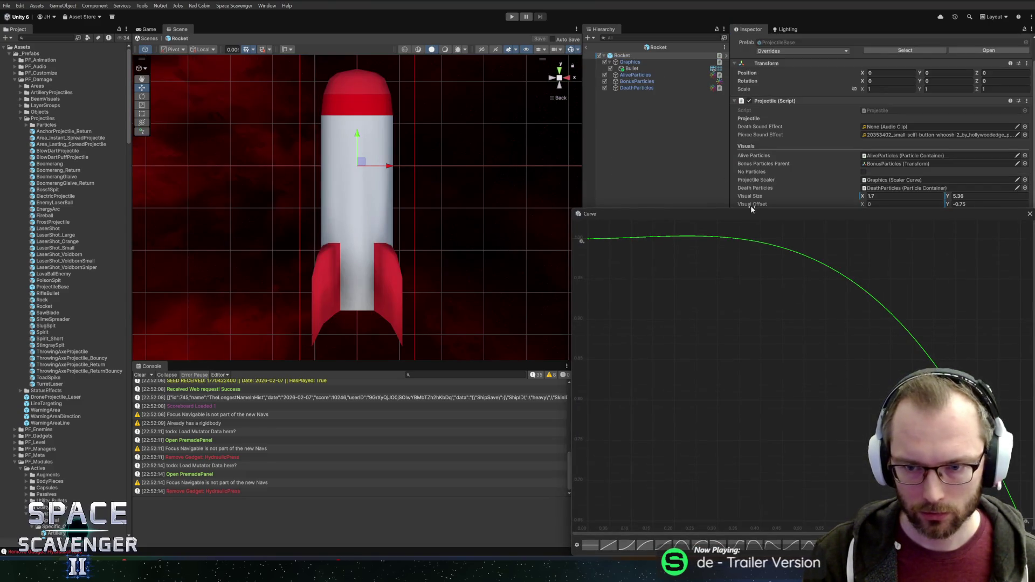
pyautogui.click(749, 207)
pyautogui.click(917, 372)
pyautogui.moveTo(753, 204); pyautogui.dragTo(401, 83)
pyautogui.moveTo(682, 420)
pyautogui.mouseDown()
pyautogui.moveTo(721, 446)
pyautogui.moveTo(872, 415)
pyautogui.mouseUp()
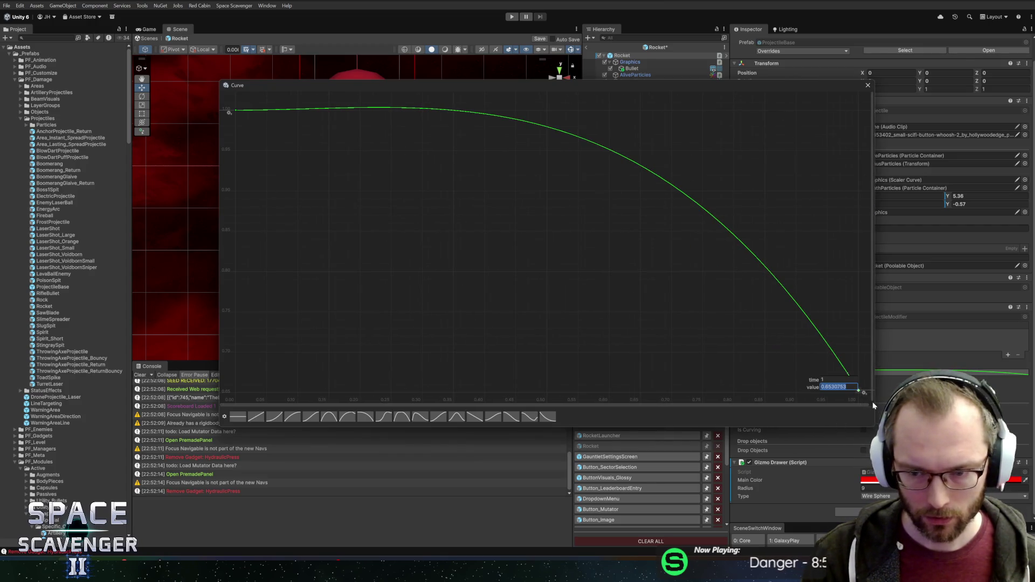
# - Set the end key to 0.5 and stretch the flat start of the curve before it drops
pyautogui.write('0.5')
pyautogui.press('Return')
pyautogui.press('a')
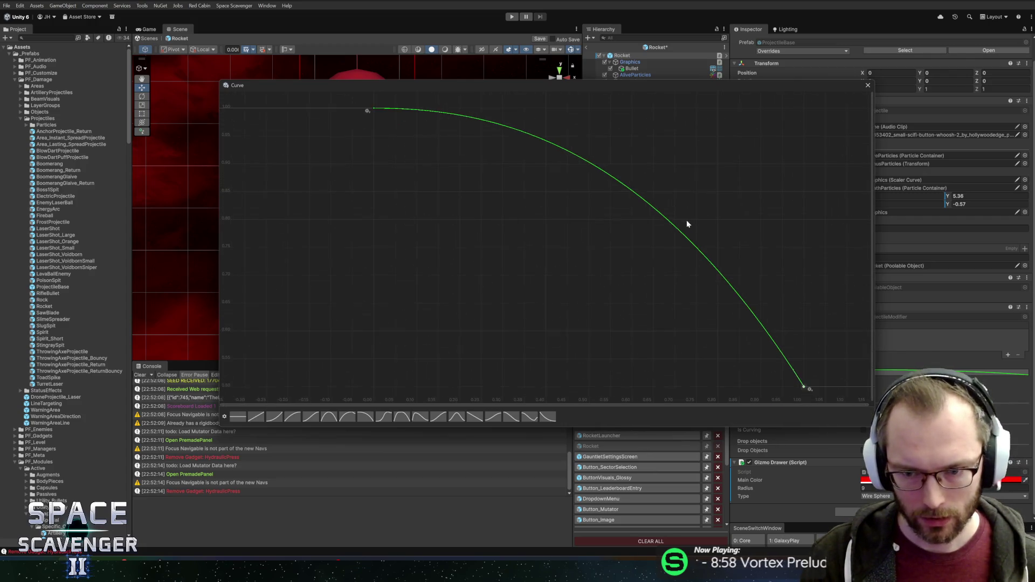
pyautogui.moveTo(826, 381)
pyautogui.mouseDown()
pyautogui.moveTo(870, 385)
pyautogui.moveTo(804, 374)
pyautogui.mouseUp()
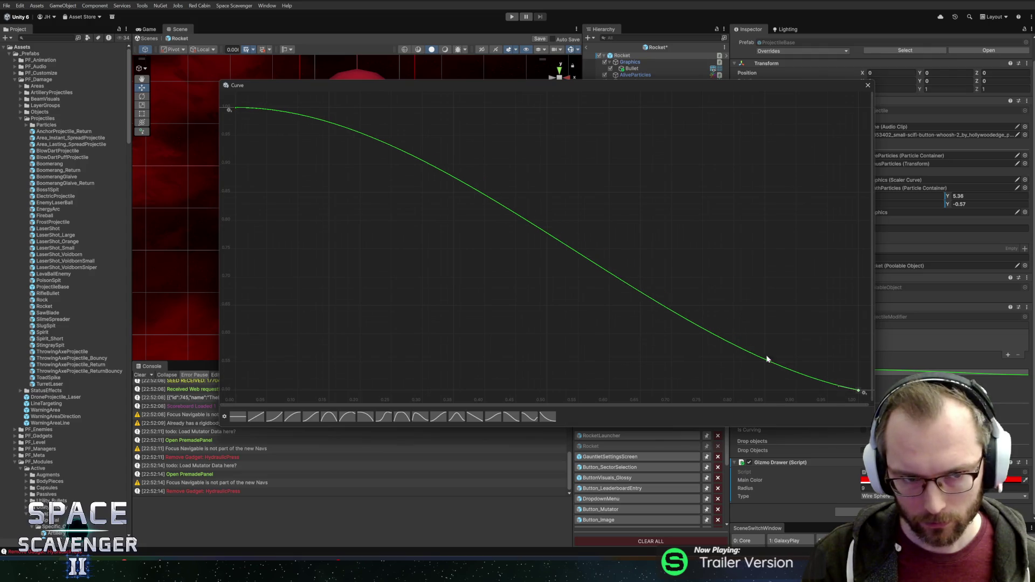
pyautogui.moveTo(272, 112)
pyautogui.mouseDown()
pyautogui.moveTo(488, 109)
pyautogui.moveTo(420, 111)
pyautogui.mouseUp()
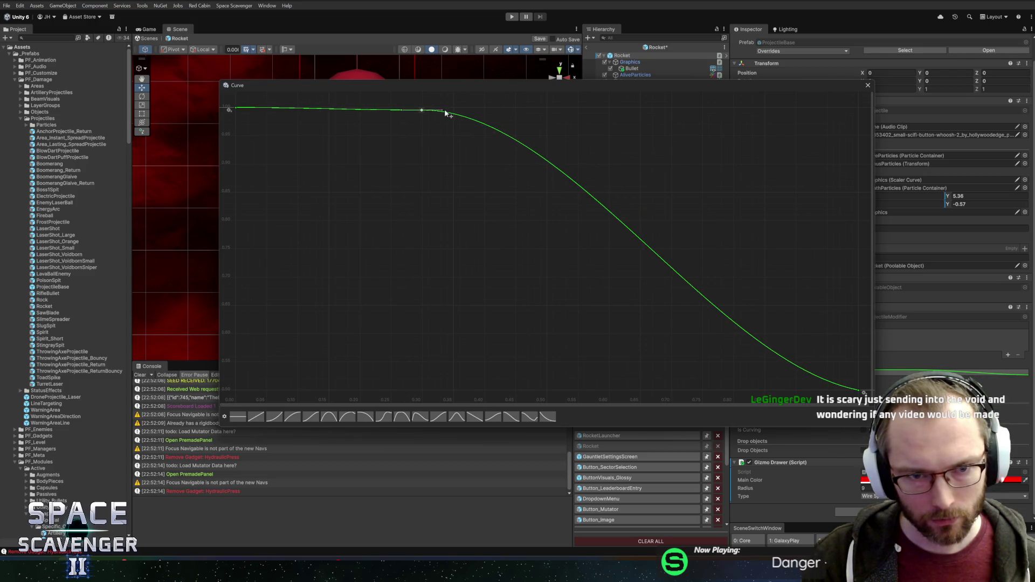
pyautogui.moveTo(422, 110); pyautogui.dragTo(422, 107)
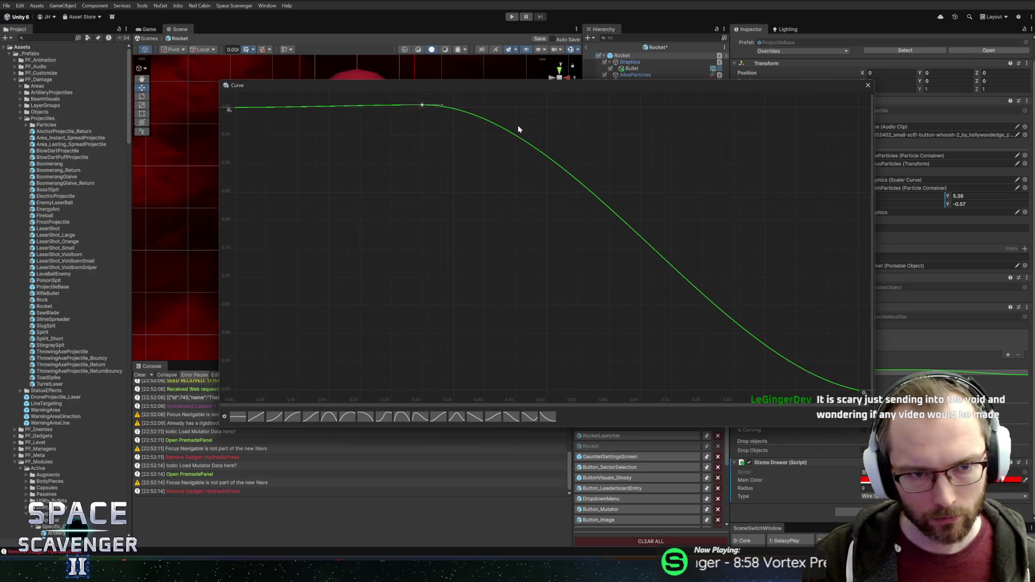
pyautogui.click(858, 389)
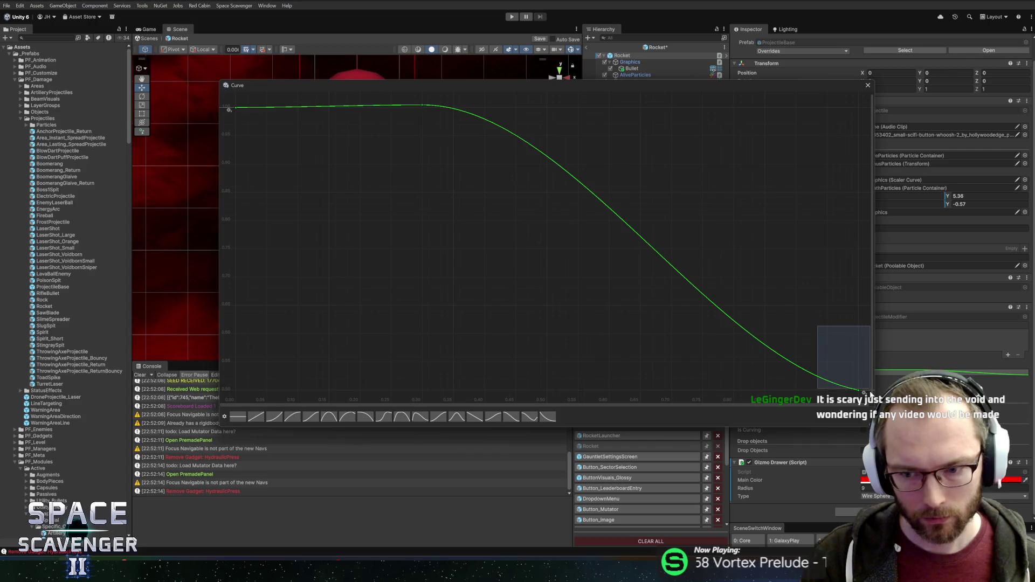
pyautogui.click(868, 85)
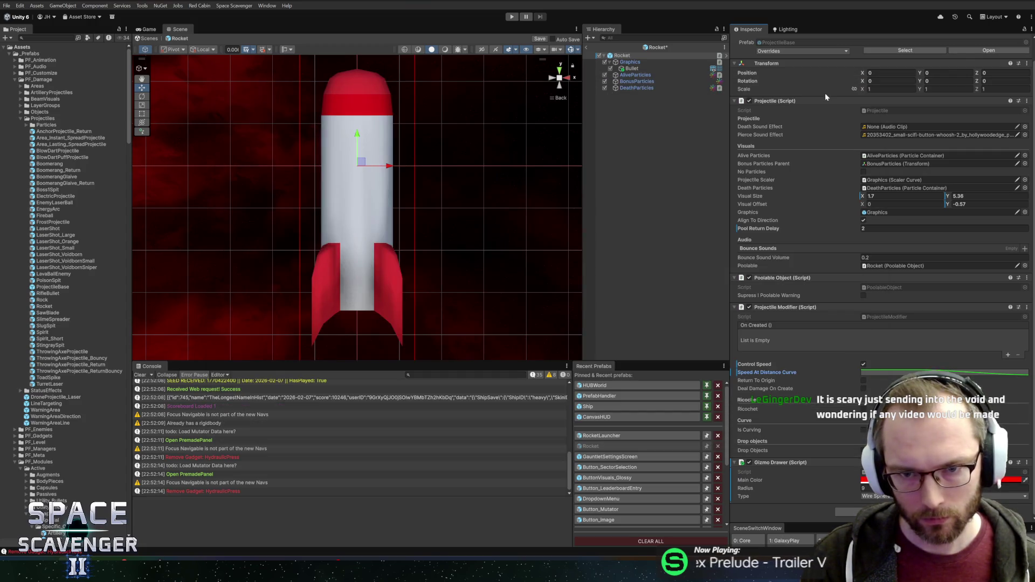
# - Start Play mode with a maximized Game view and fly the ship to the customize ring
pyautogui.click(512, 16)
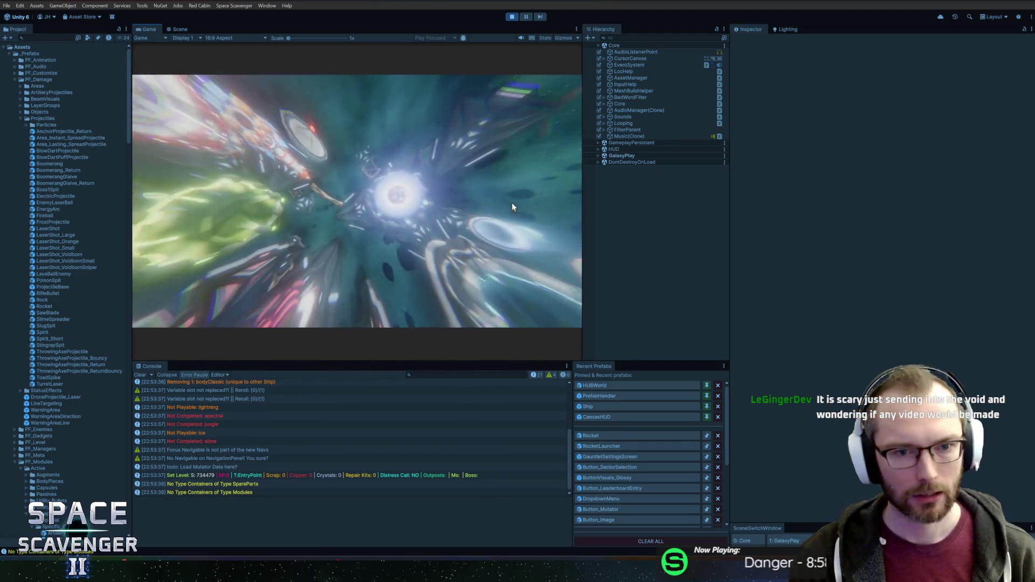
pyautogui.hotkey('shift', 'space')
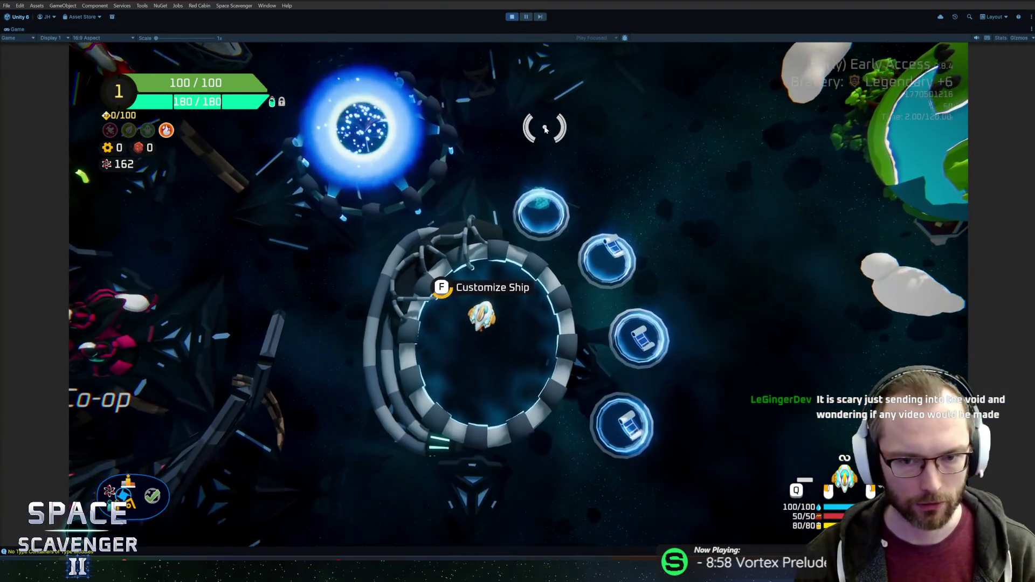
pyautogui.press('f')
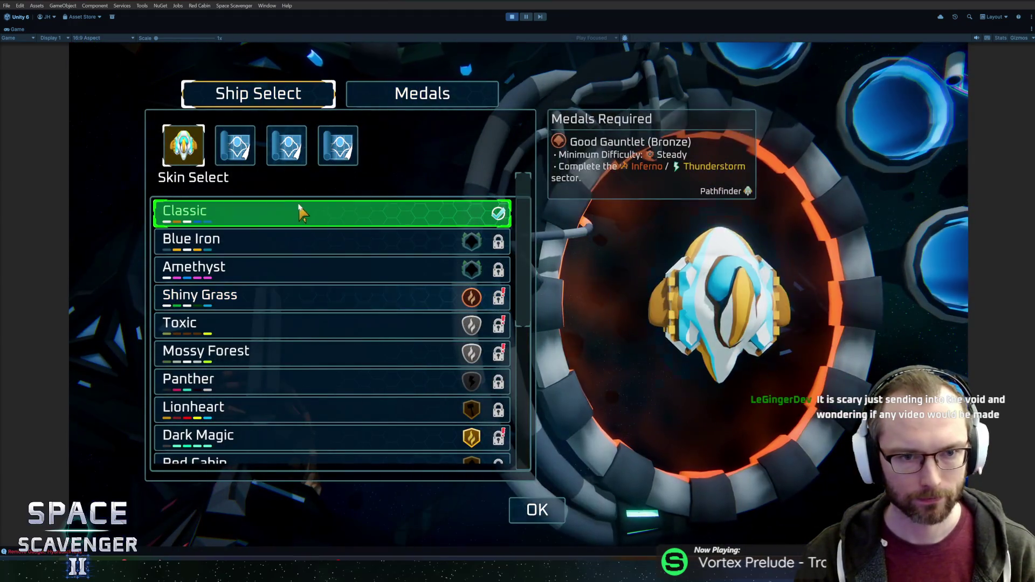
pyautogui.press('Escape')
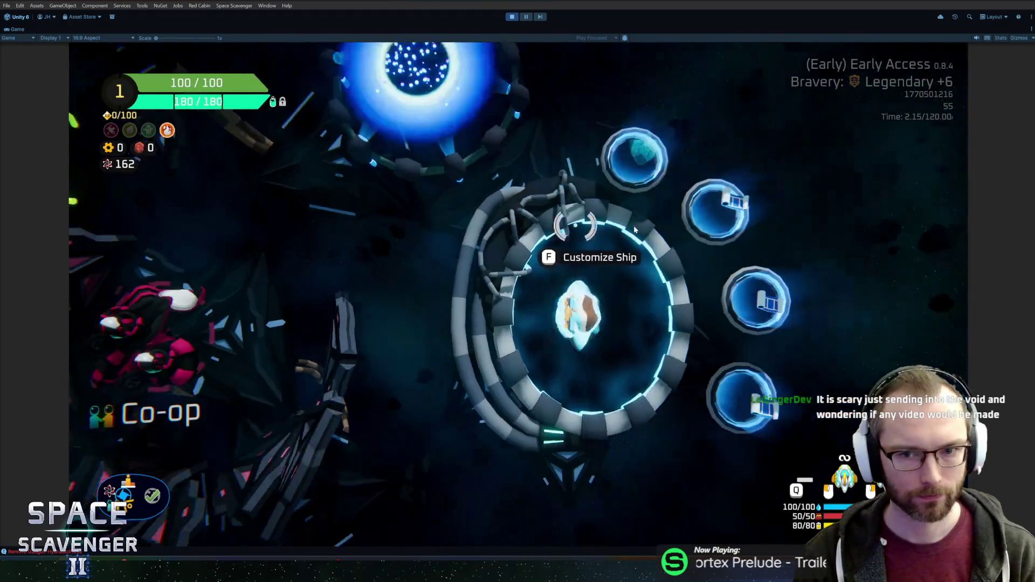
pyautogui.press('w')
pyautogui.press('a')
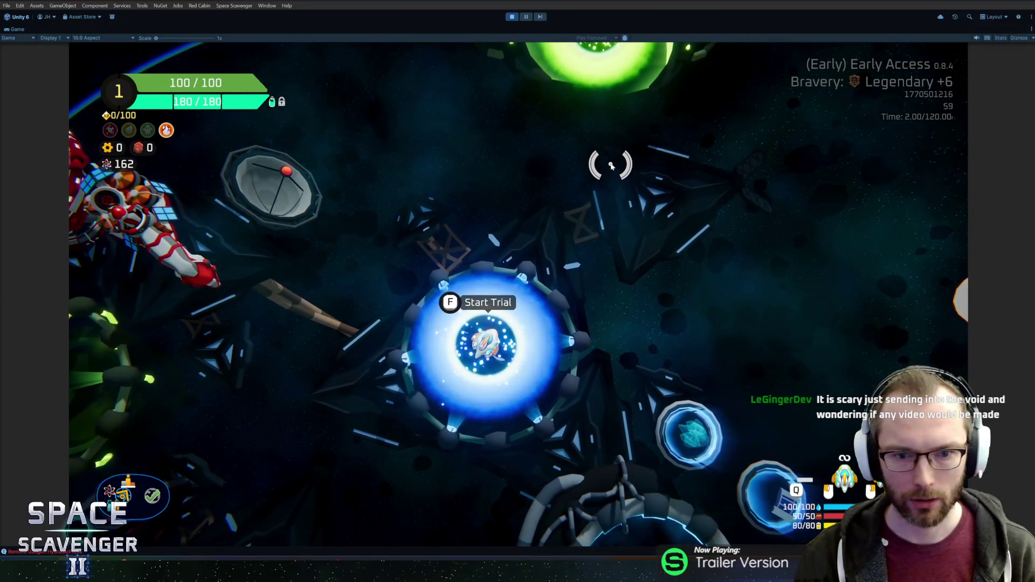
pyautogui.press('s')
pyautogui.press('d')
# - Spawn a RocketLauncher from the dev console and attach it to the ship's side
pyautogui.press('`')
pyautogui.write('pl')
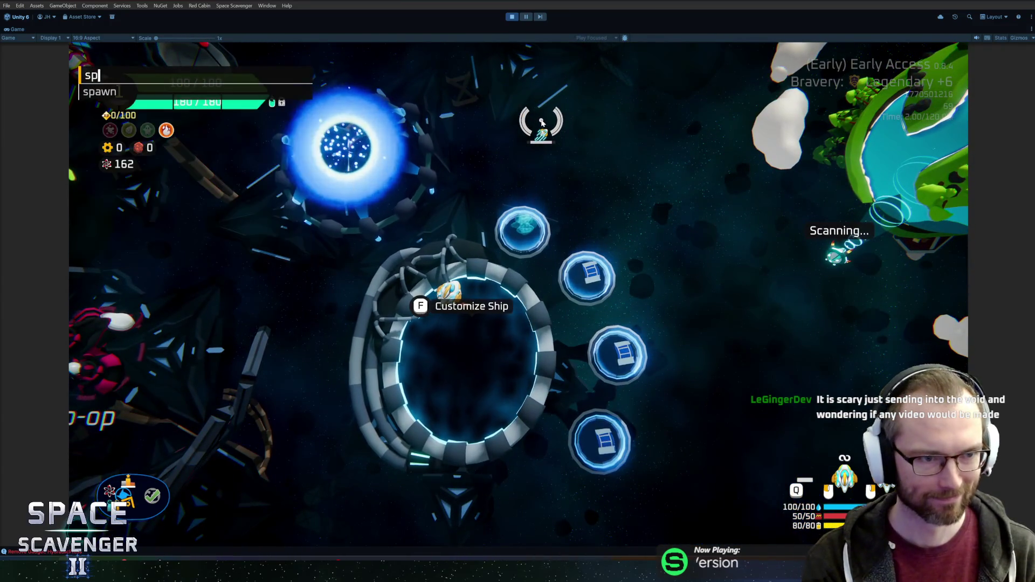
pyautogui.press('Tab')
pyautogui.write('ro')
pyautogui.press('Return')
pyautogui.moveTo(264, 294); pyautogui.dragTo(536, 290)
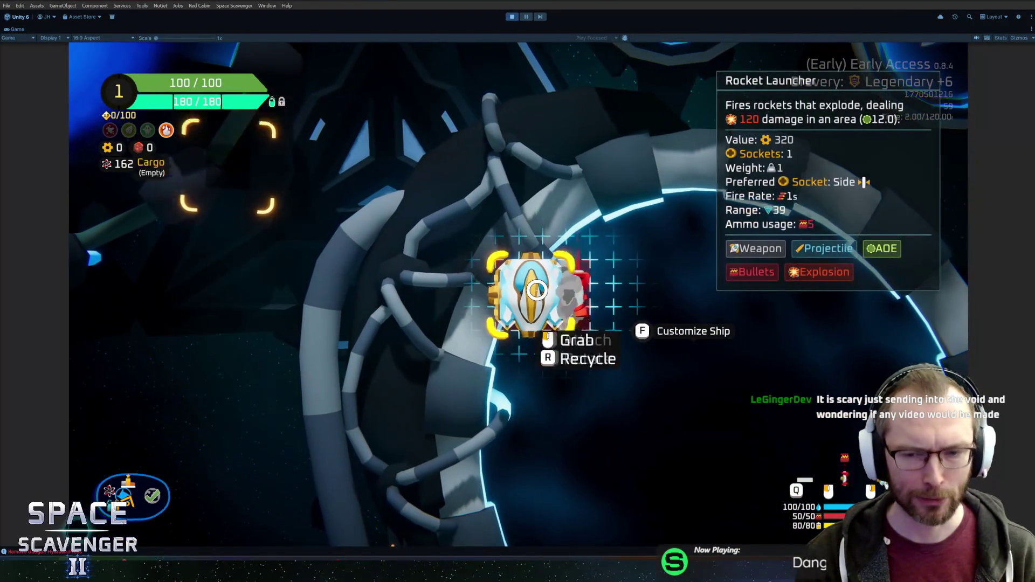
# - Fly off, fire two rockets at the reticle, then stop the game
pyautogui.press('w')
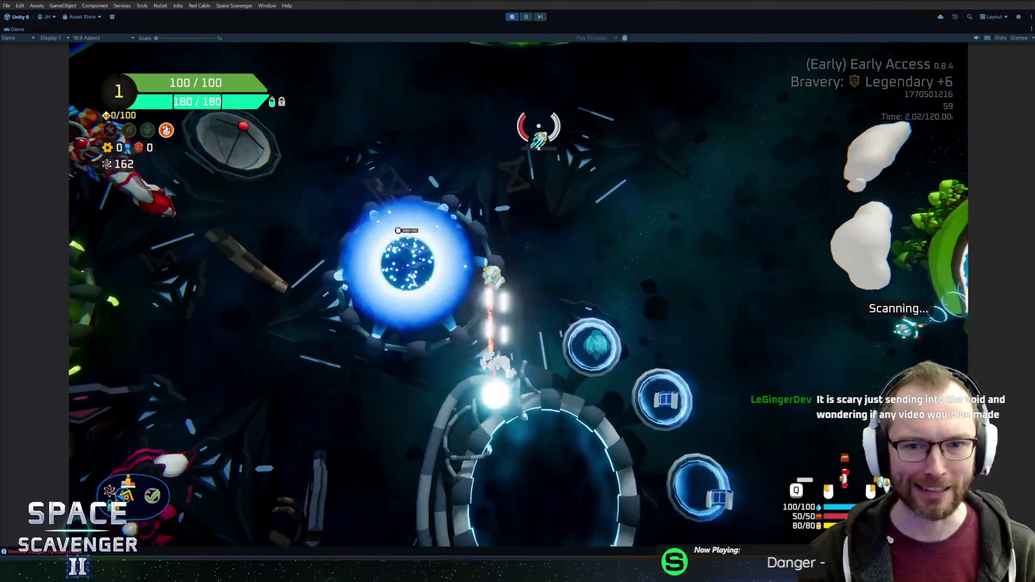
pyautogui.click(272, 221)
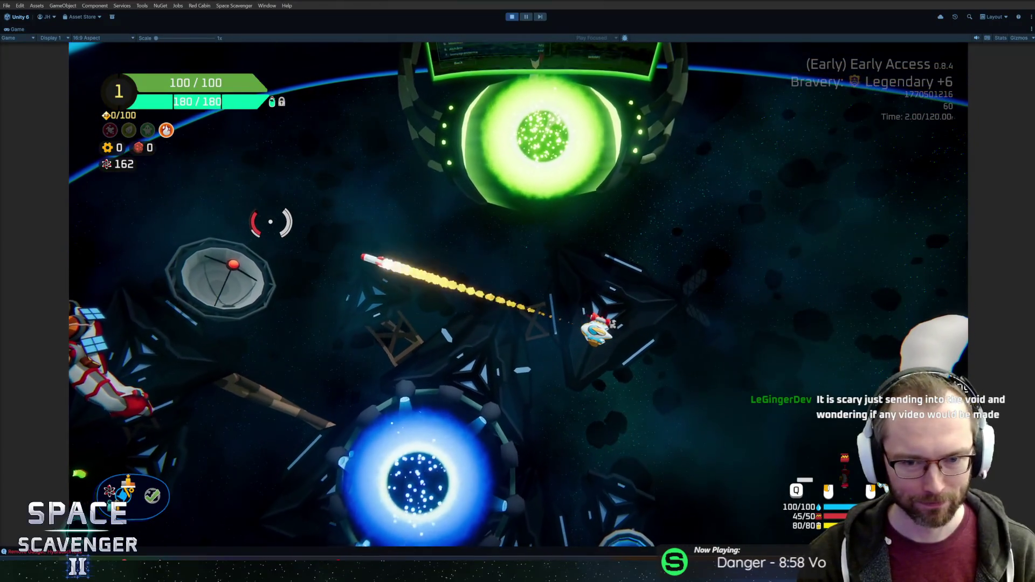
pyautogui.click(271, 222)
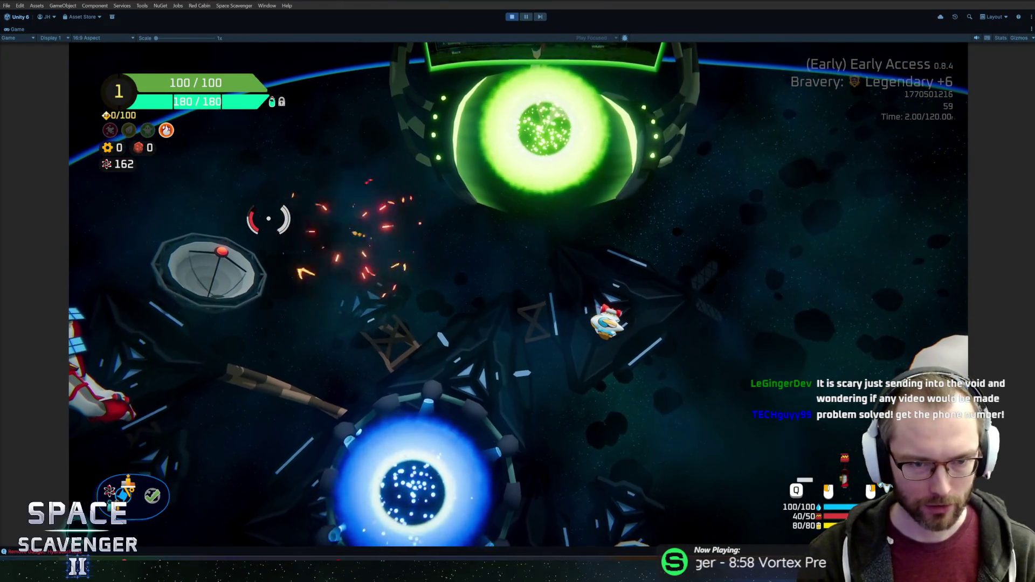
pyautogui.hotkey('ctrl', 'p')
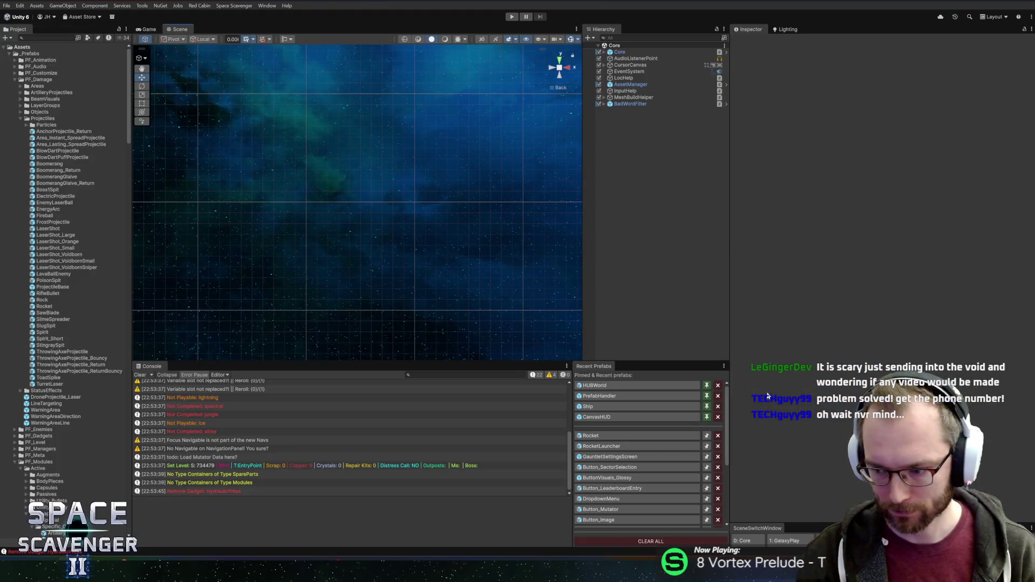
# - Open the RocketLauncher prefab, check its AmmoMuzzle Shooter, and save it with Ctrl+S
pyautogui.click(602, 441)
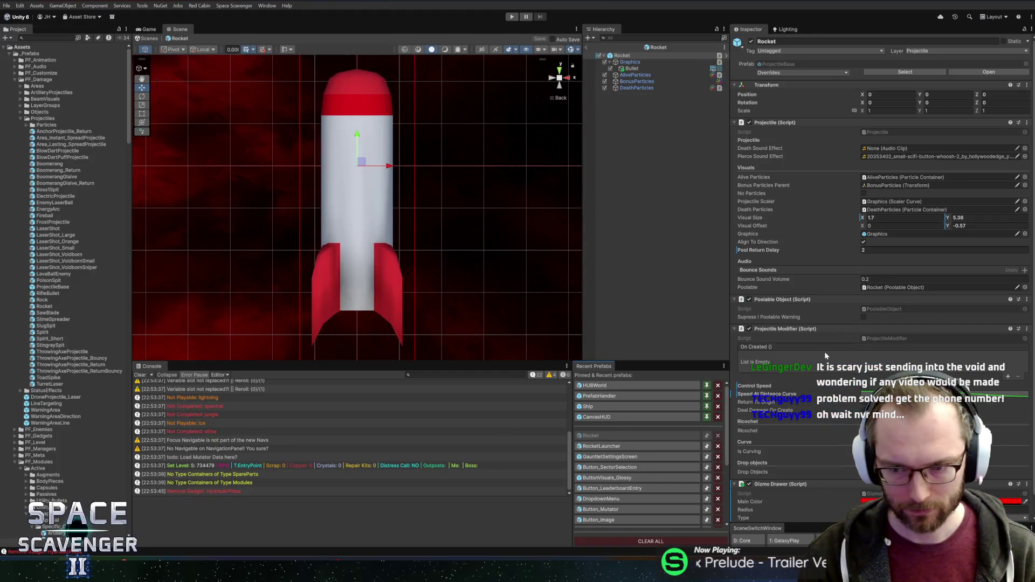
pyautogui.click(602, 456)
pyautogui.click(603, 456)
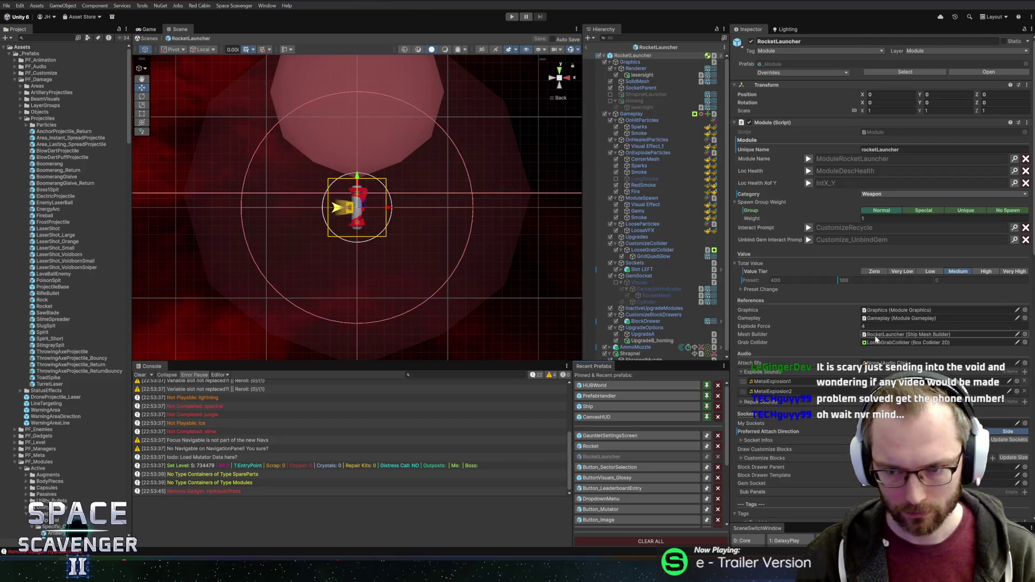
pyautogui.scroll(-3, 857, 355)
pyautogui.click(636, 345)
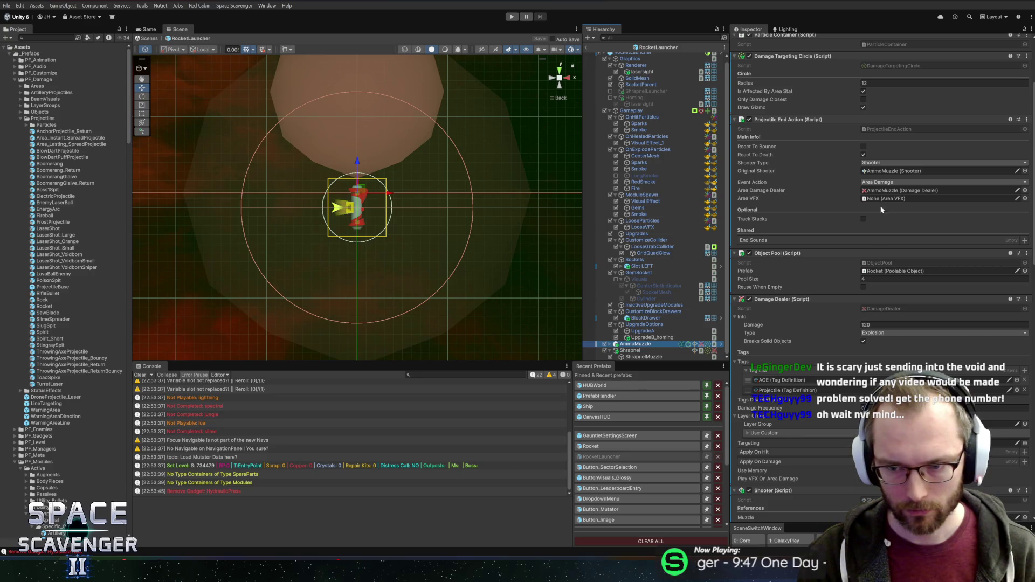
pyautogui.scroll(-5, 848, 270)
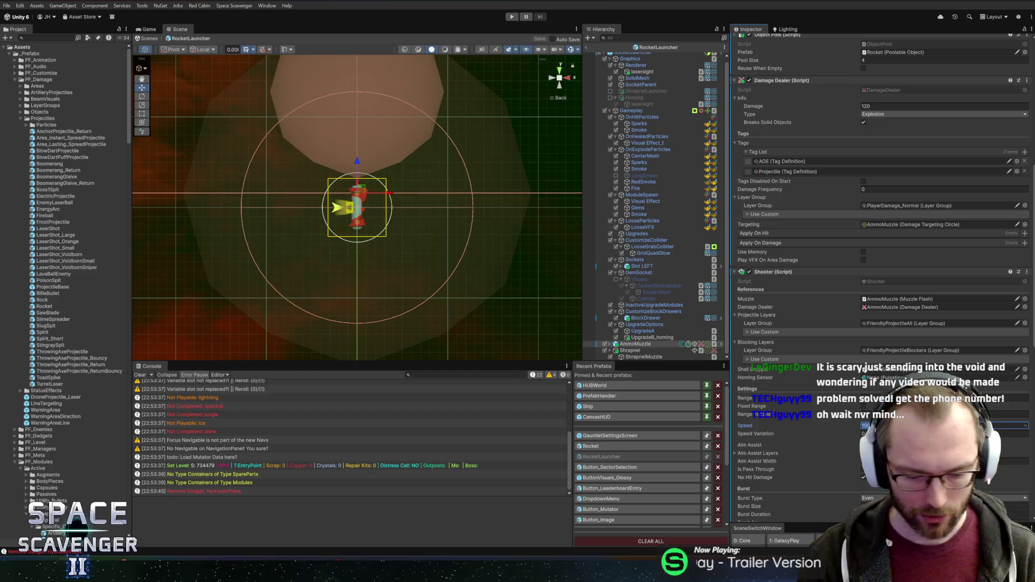
pyautogui.hotkey('ctrl', 's')
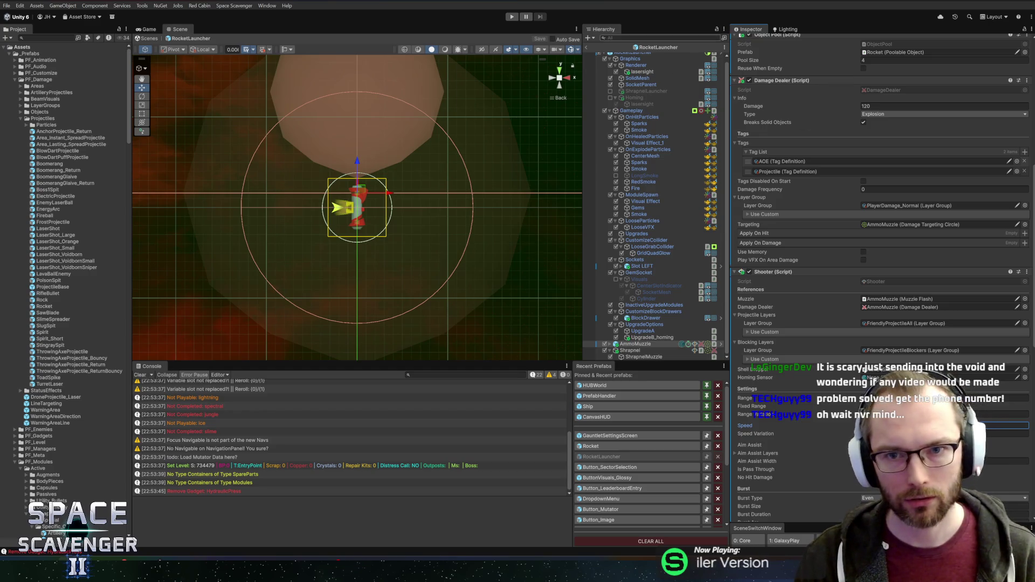
# - Return to the Core scene, reopen the Rocket prefab, and open its Speed At Distance curve
pyautogui.click(589, 50)
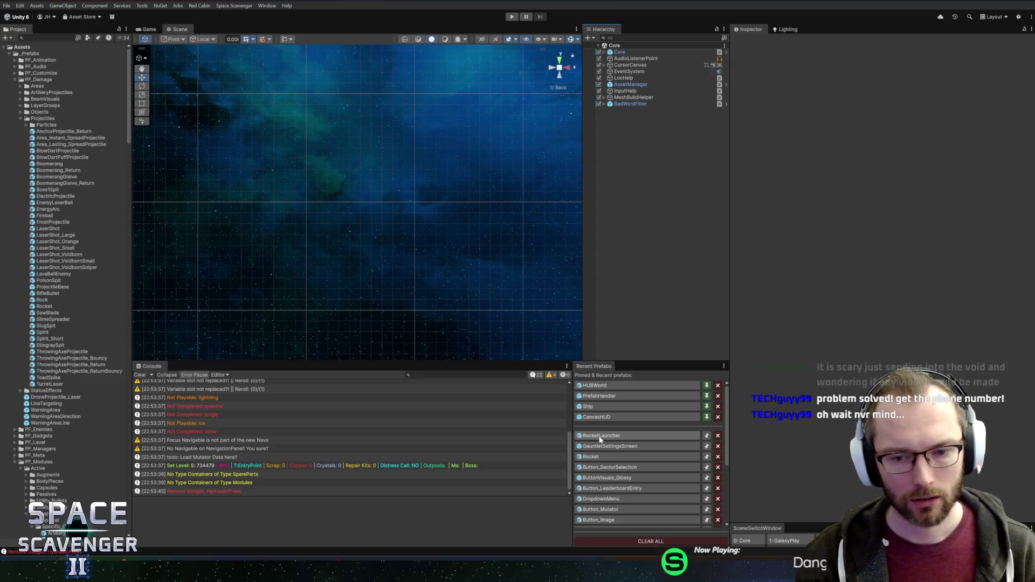
pyautogui.click(593, 457)
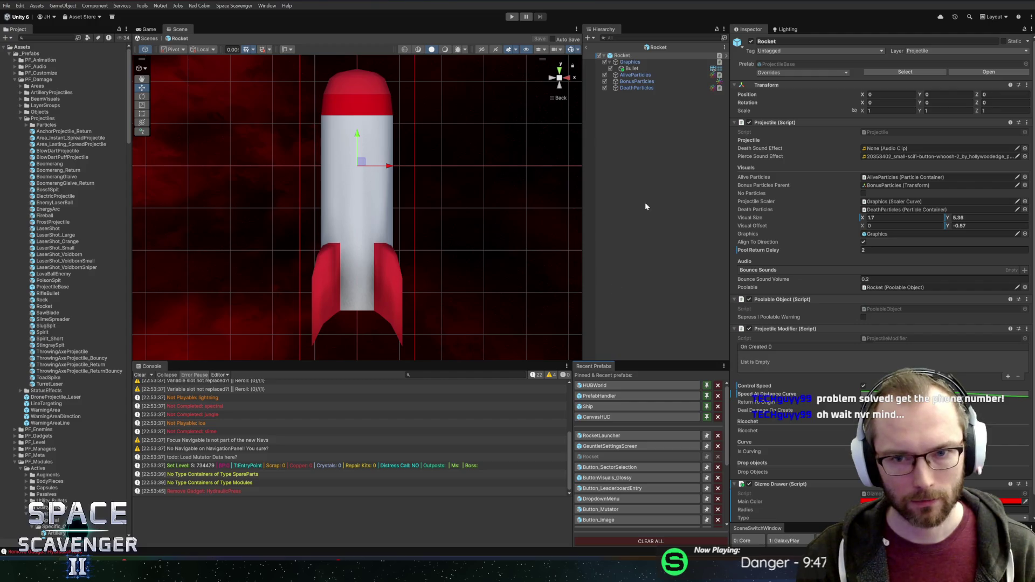
pyautogui.scroll(-2, 943, 396)
pyautogui.click(943, 373)
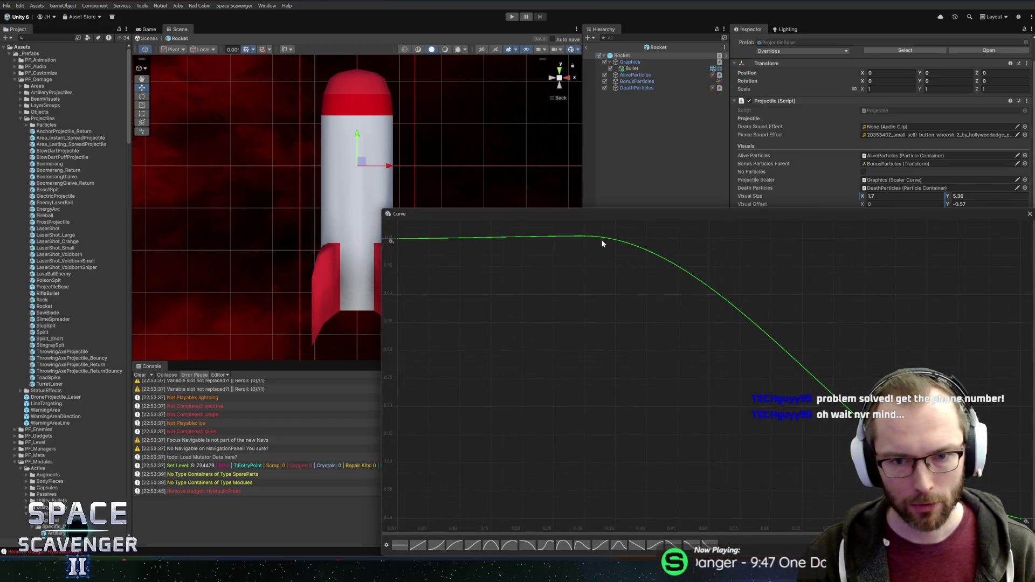
# - Drag the top keyframe left toward 0.1 and delete the extra keyframe from the speed curve
pyautogui.moveTo(583, 240); pyautogui.dragTo(462, 241)
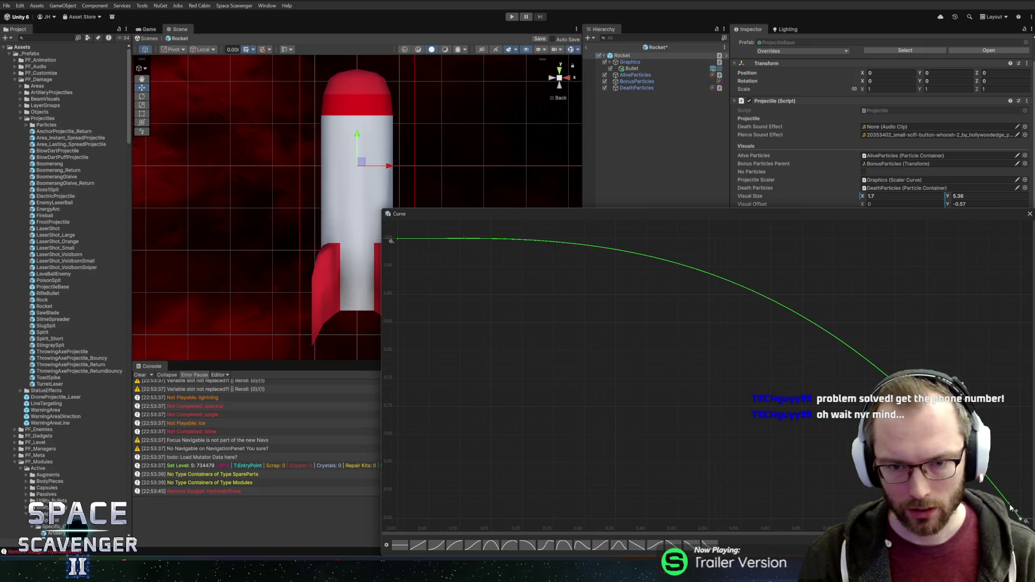
pyautogui.press('Delete')
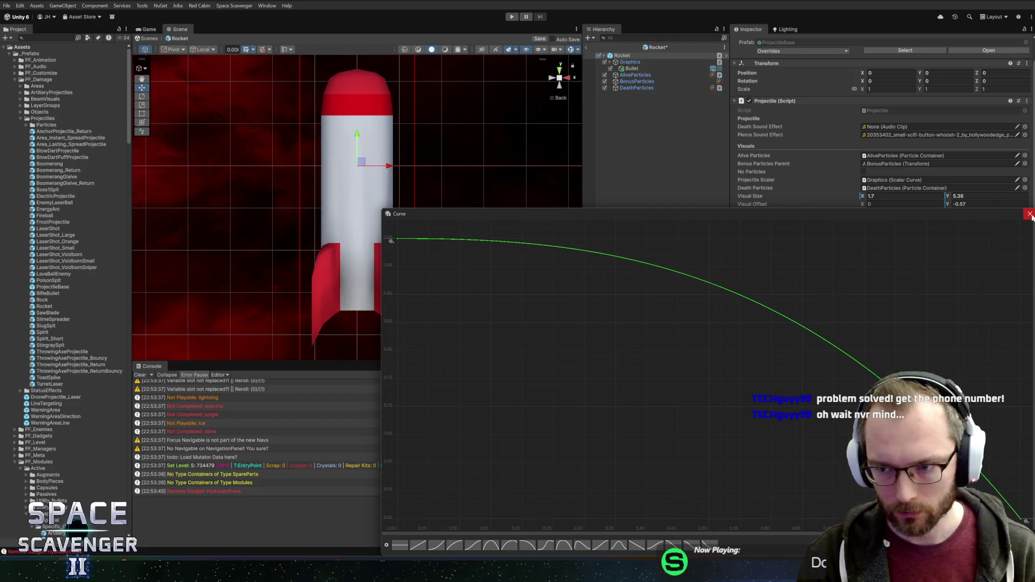
pyautogui.click(1030, 214)
pyautogui.click(875, 372)
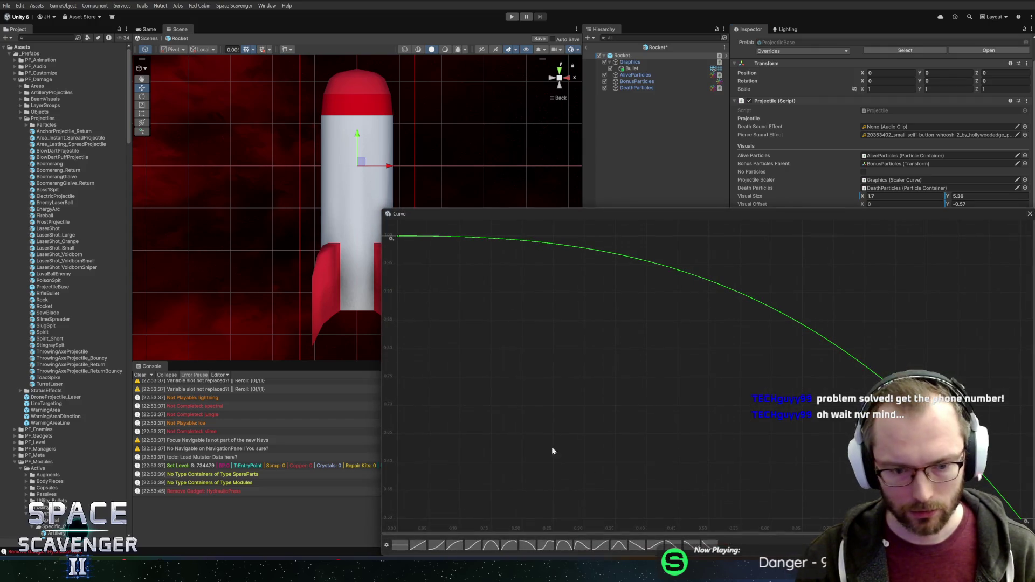
pyautogui.click(1029, 215)
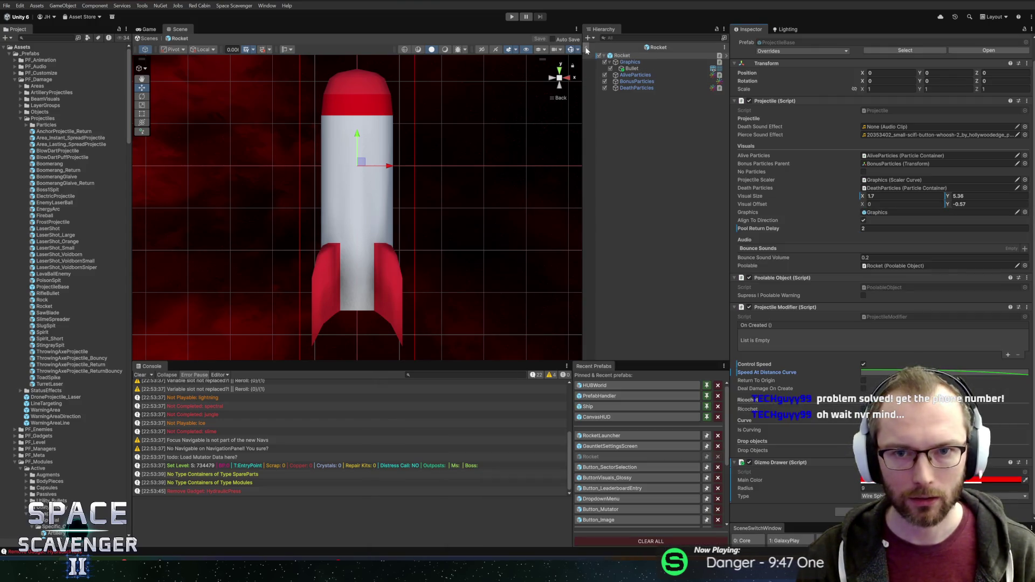
pyautogui.hotkey('ctrl', 'p')
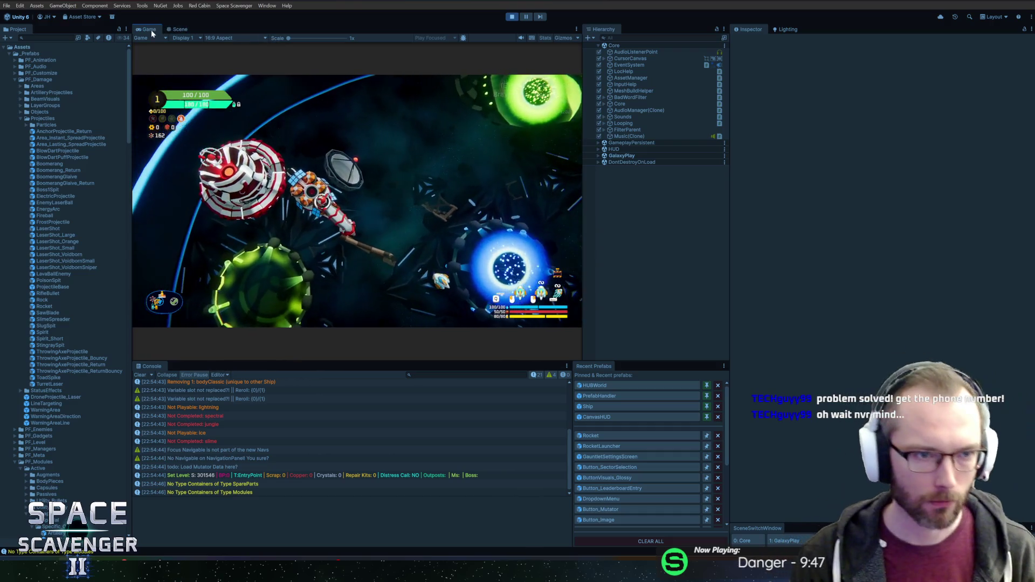
# - Maximize the Game view and fly past the Daily Challenge and Start Trial portals to Customize Ship
pyautogui.hotkey('shift', 'space')
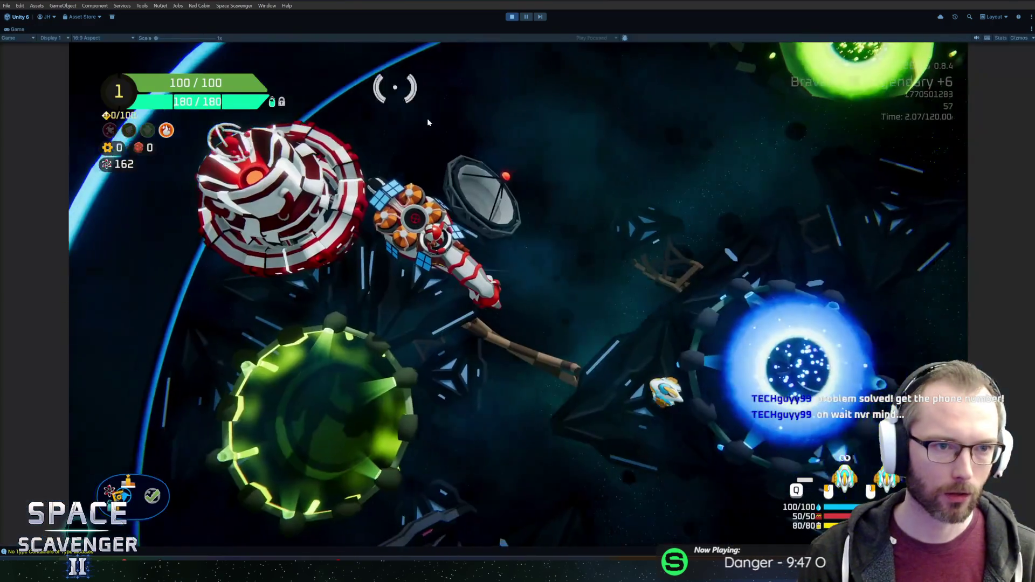
pyautogui.press('d')
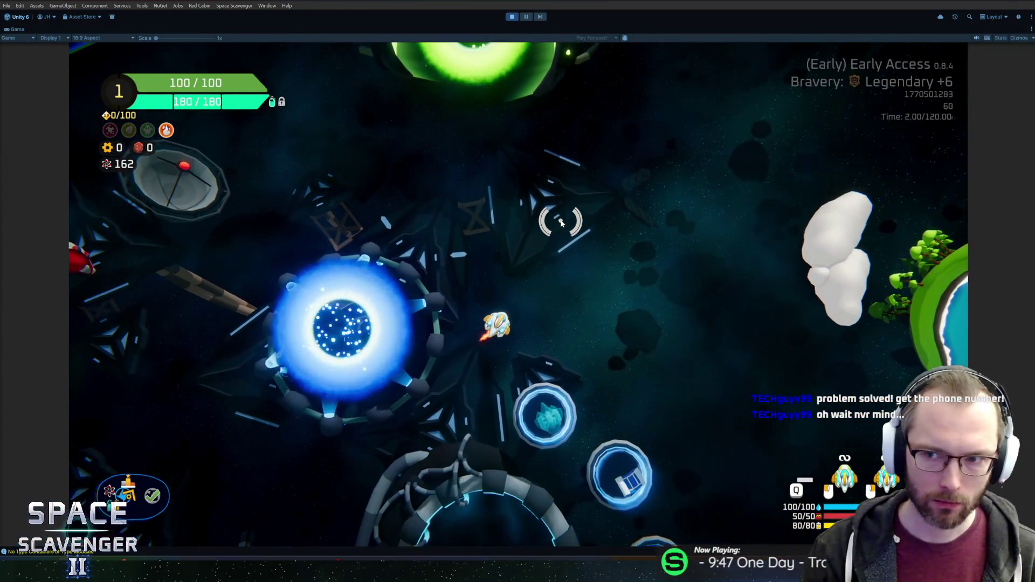
pyautogui.press('w')
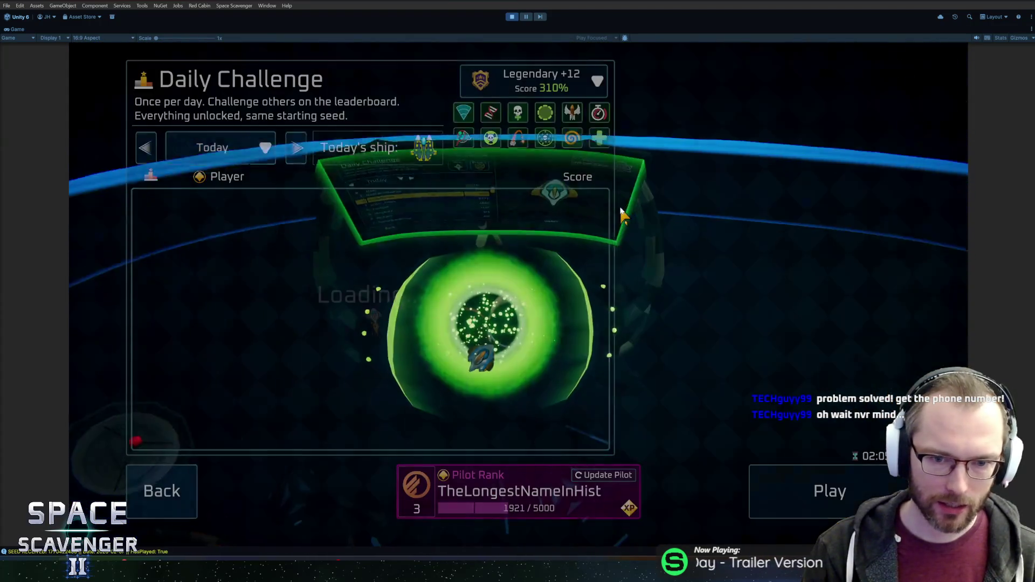
pyautogui.click(161, 490)
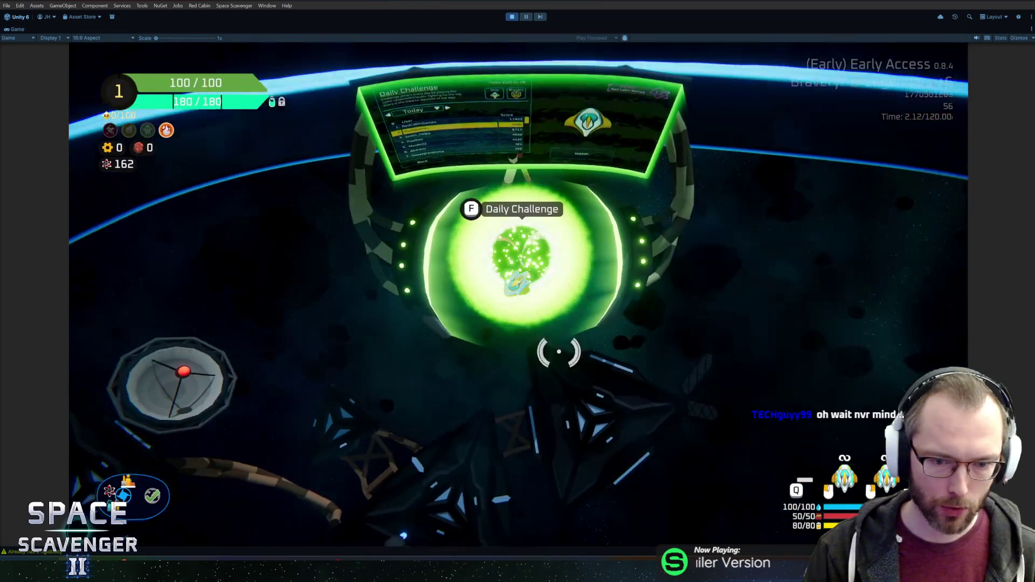
pyautogui.press('a')
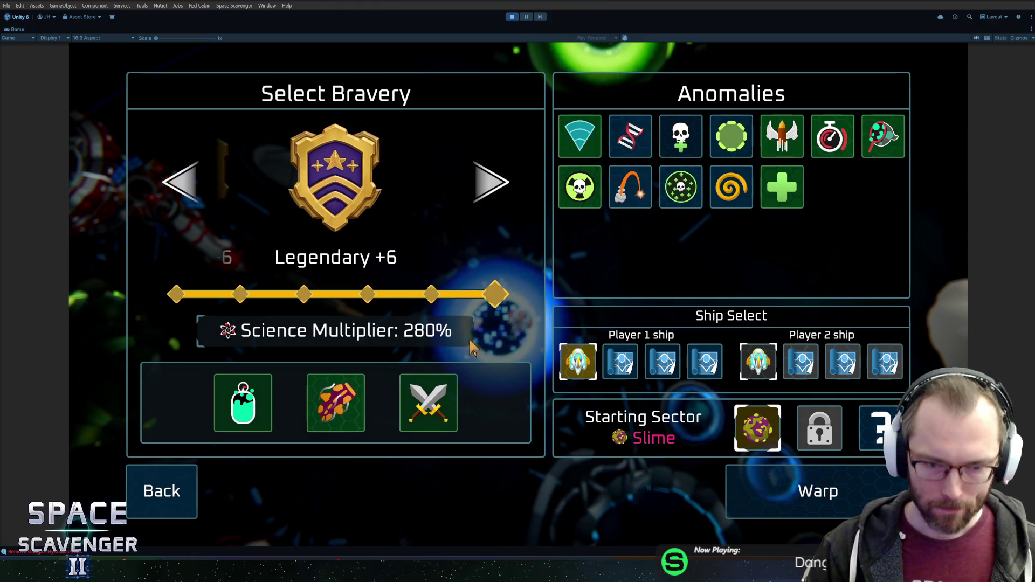
pyautogui.click(171, 488)
pyautogui.press('s')
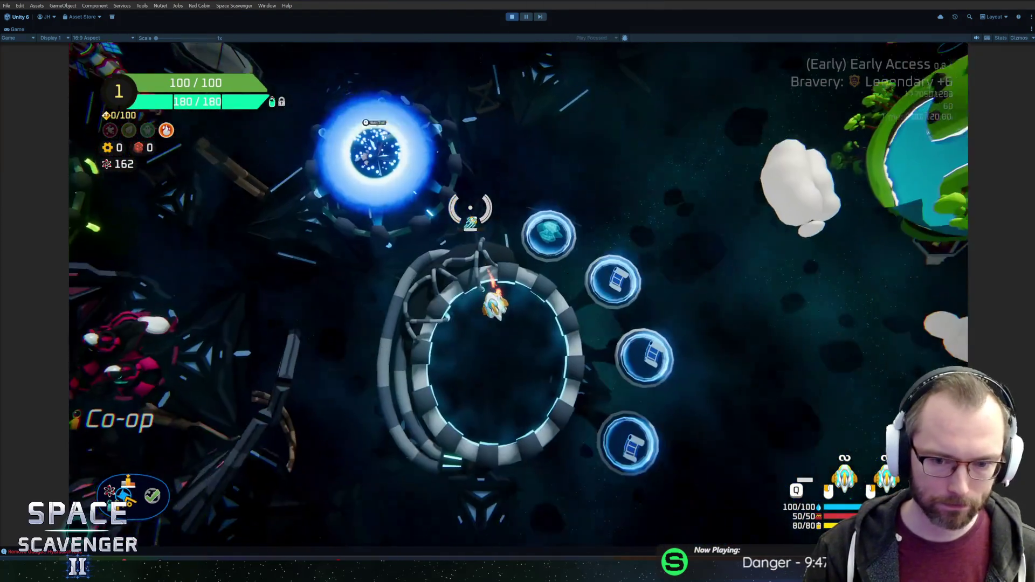
# - Spawn the RocketLauncher with 'spawn rock' and fit it onto the ship's side socket
pyautogui.press('`')
pyautogui.write('spawn rock')
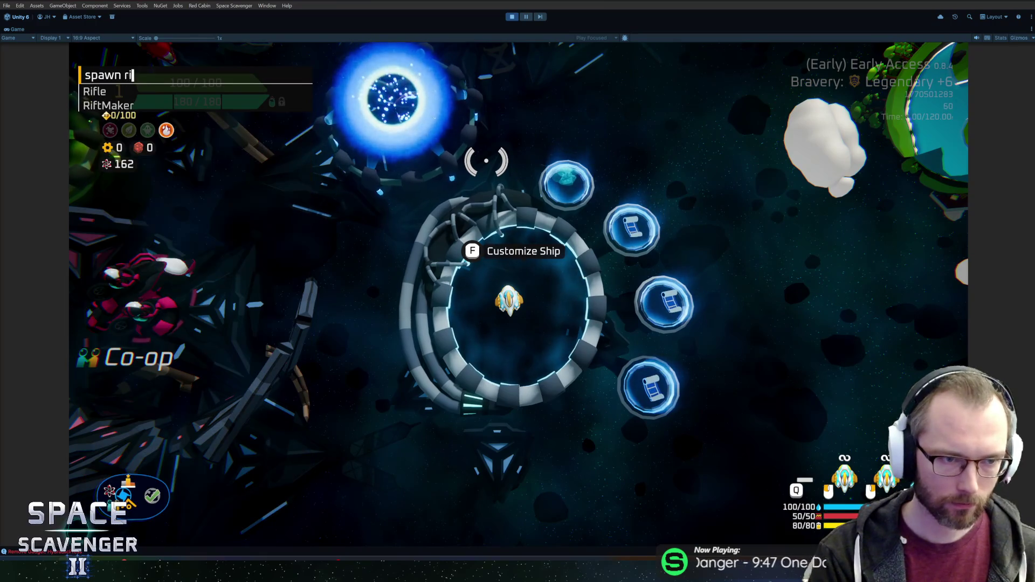
pyautogui.press('Return')
pyautogui.press('f')
pyautogui.moveTo(486, 159)
pyautogui.mouseDown()
pyautogui.moveTo(282, 208)
pyautogui.moveTo(704, 272)
pyautogui.mouseUp()
pyautogui.click(614, 240)
pyautogui.press('f')
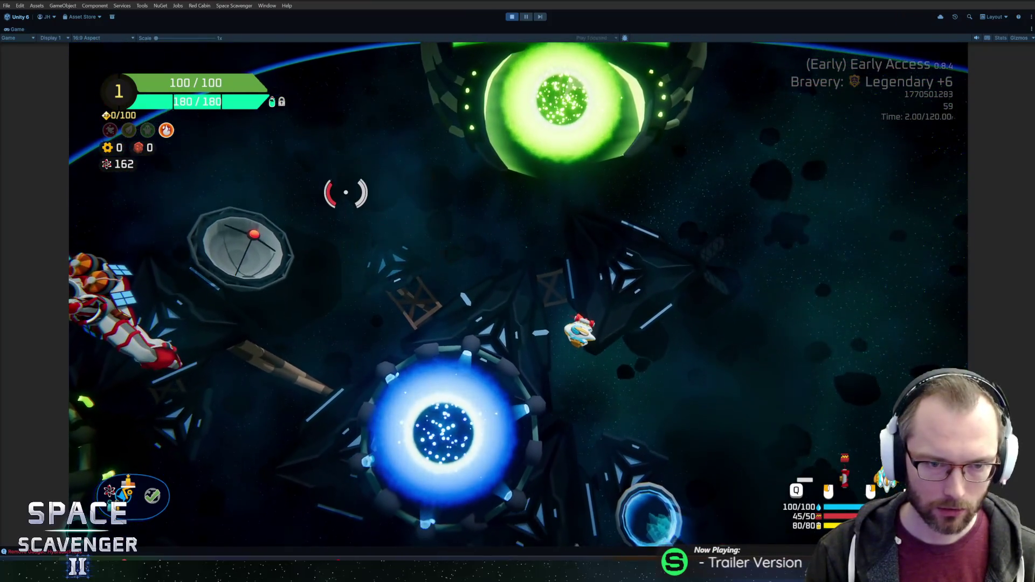
# - Fire five test rockets to watch their flight, then stop playing
pyautogui.click(340, 191)
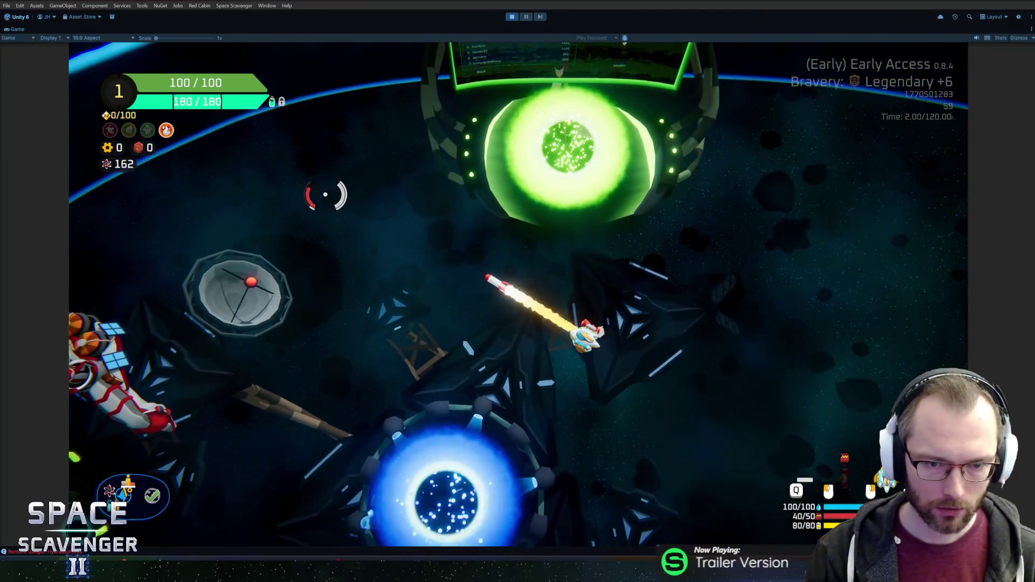
pyautogui.click(277, 264)
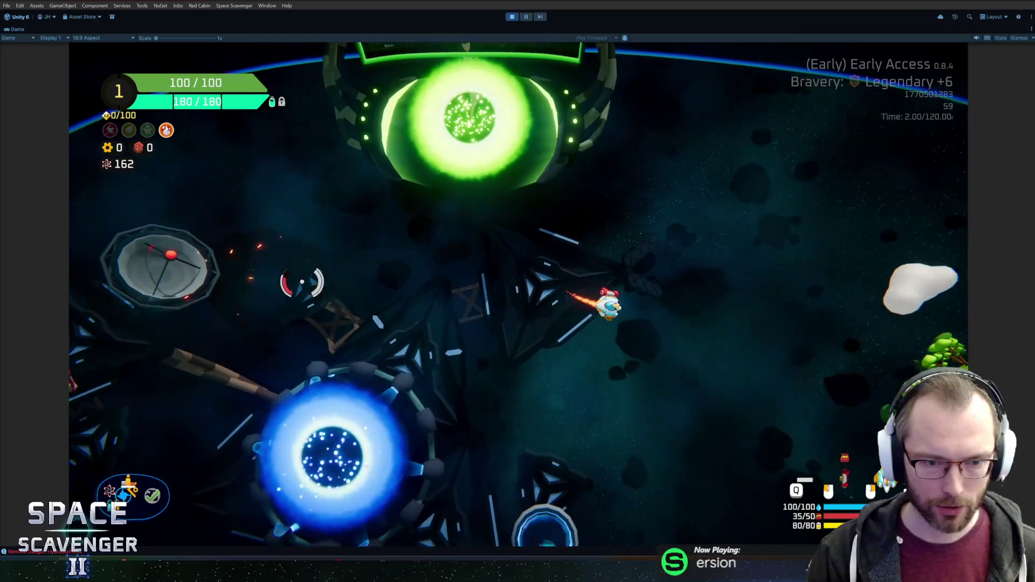
pyautogui.click(257, 222)
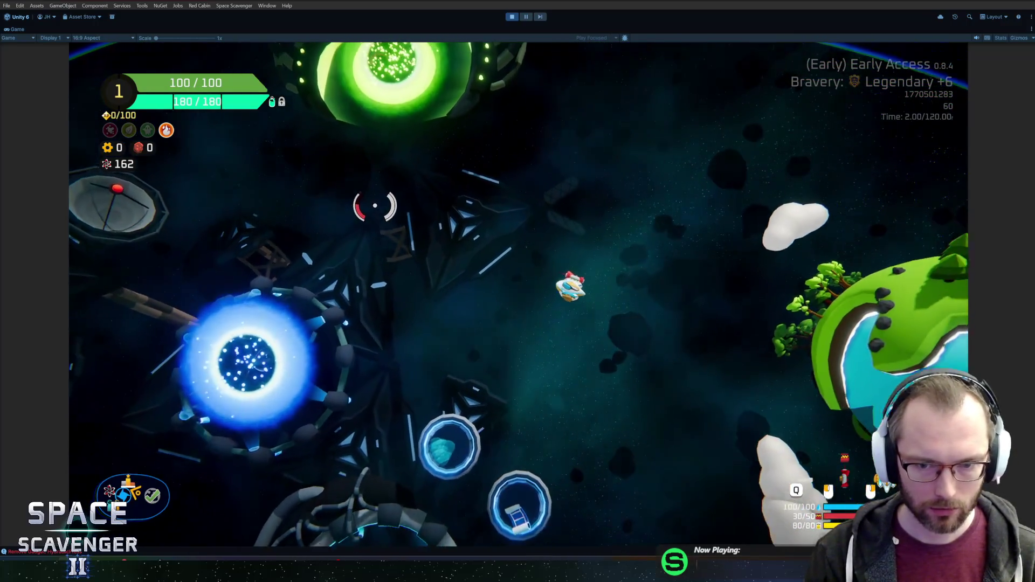
pyautogui.click(370, 203)
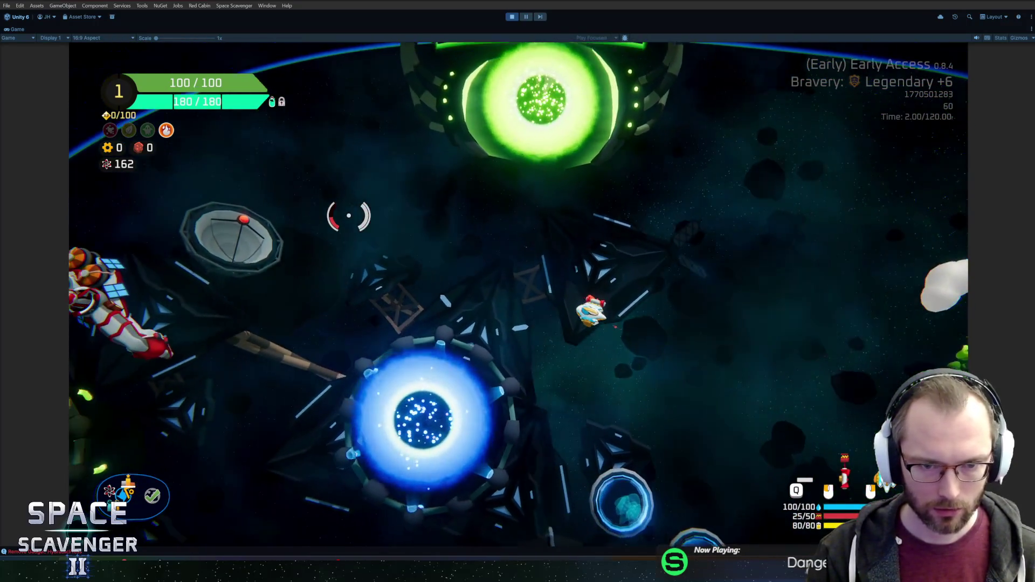
pyautogui.click(348, 216)
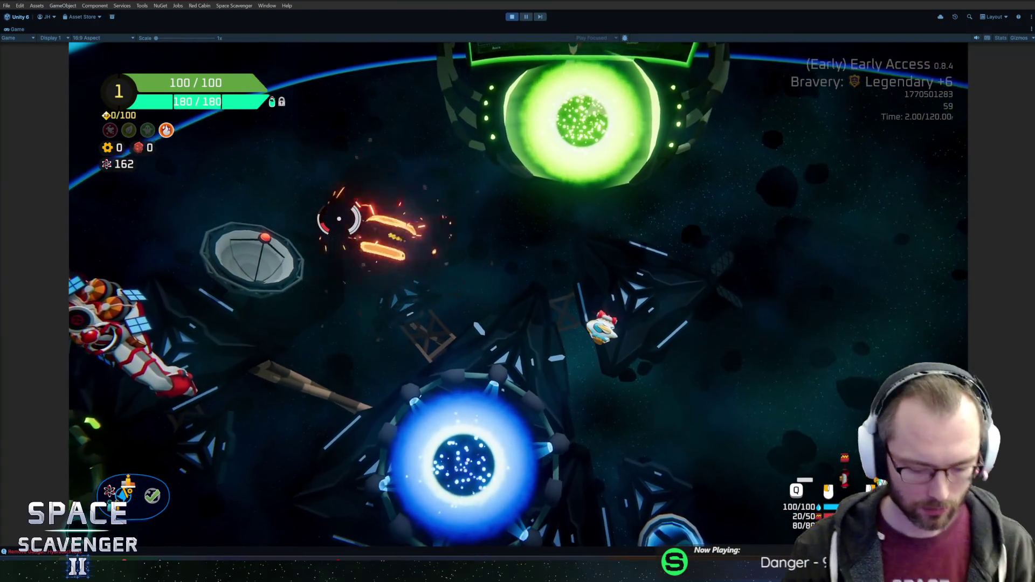
pyautogui.hotkey('ctrl', 'p')
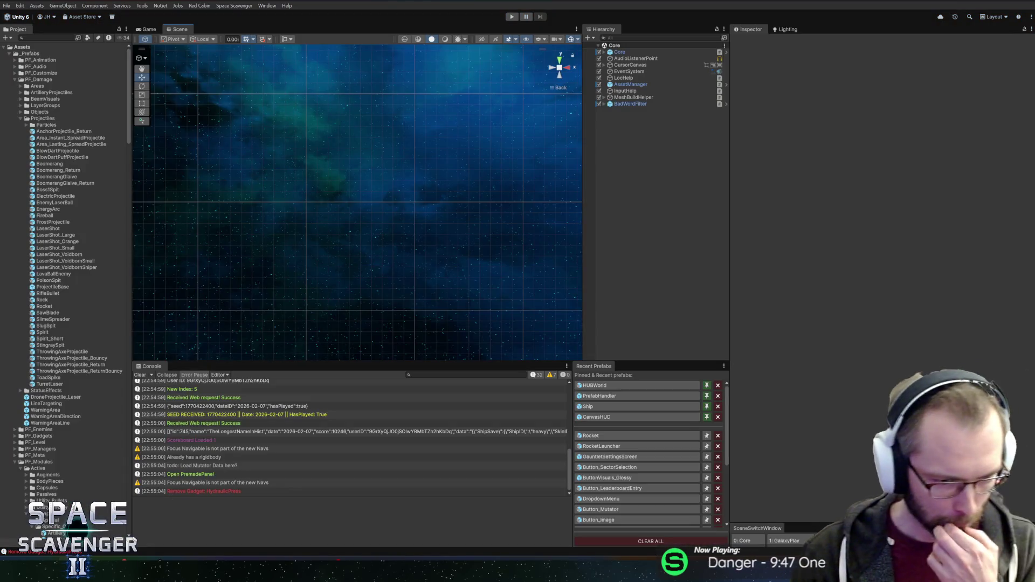
# - Switch to GitHub Desktop and start the summary 'Adjusted Rocketlauncher speed and speed'
pyautogui.hotkey('alt', 'Tab')
pyautogui.write('A')
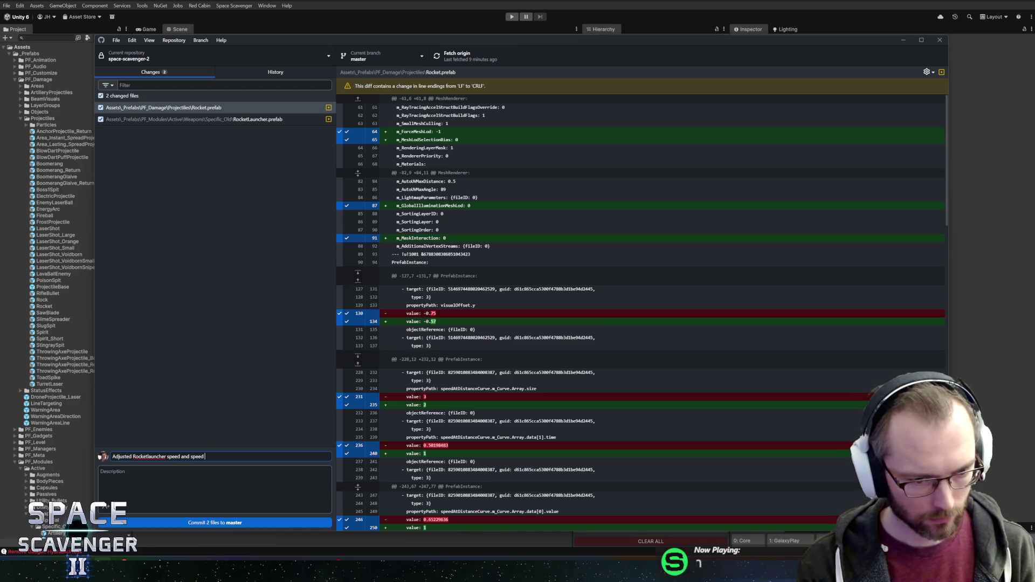
pyautogui.write('curve')
# - Commit the two prefab files to master and review the new commit in History
pyautogui.click(214, 524)
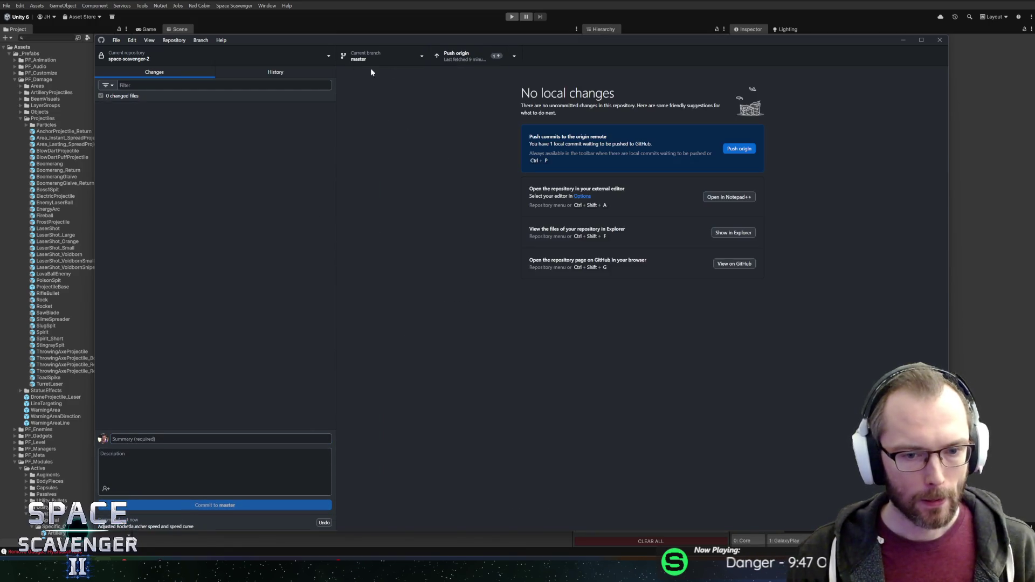
pyautogui.click(290, 73)
pyautogui.click(240, 105)
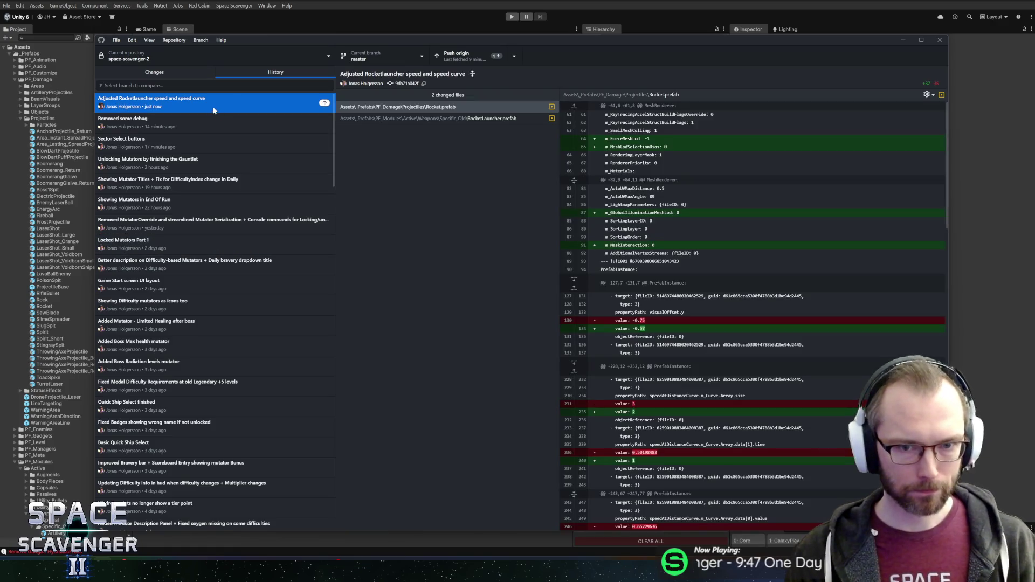
pyautogui.click(155, 72)
# - Push the commit to origin and bring the HacknPlan board forward
pyautogui.click(462, 66)
pyautogui.hotkey('alt', 'Tab')
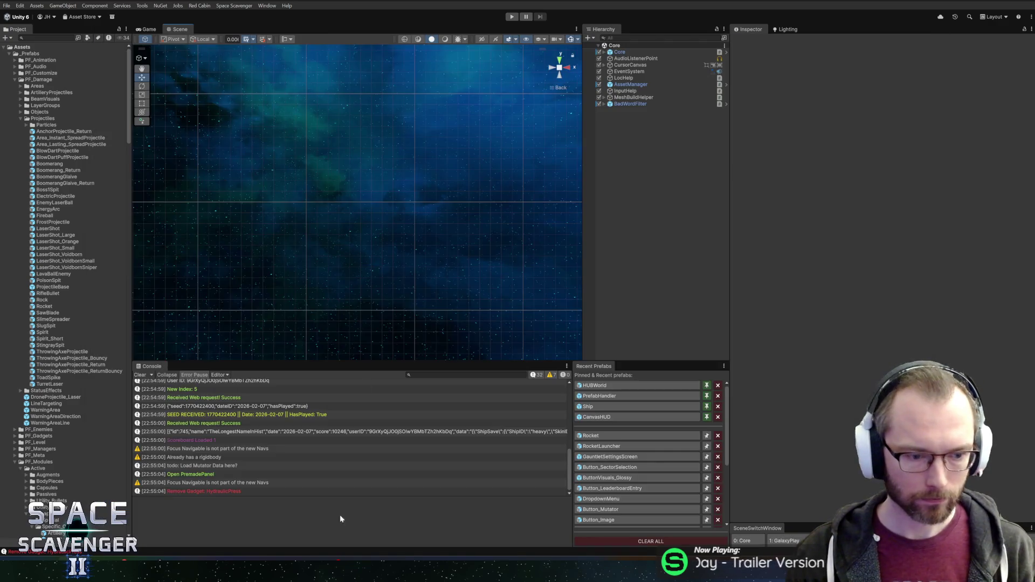
pyautogui.moveTo(158, 557)
pyautogui.click(205, 517)
# - Move card #1845 to Completed and #1851 to In Progress, then return to Unity
pyautogui.moveTo(506, 103); pyautogui.dragTo(815, 95)
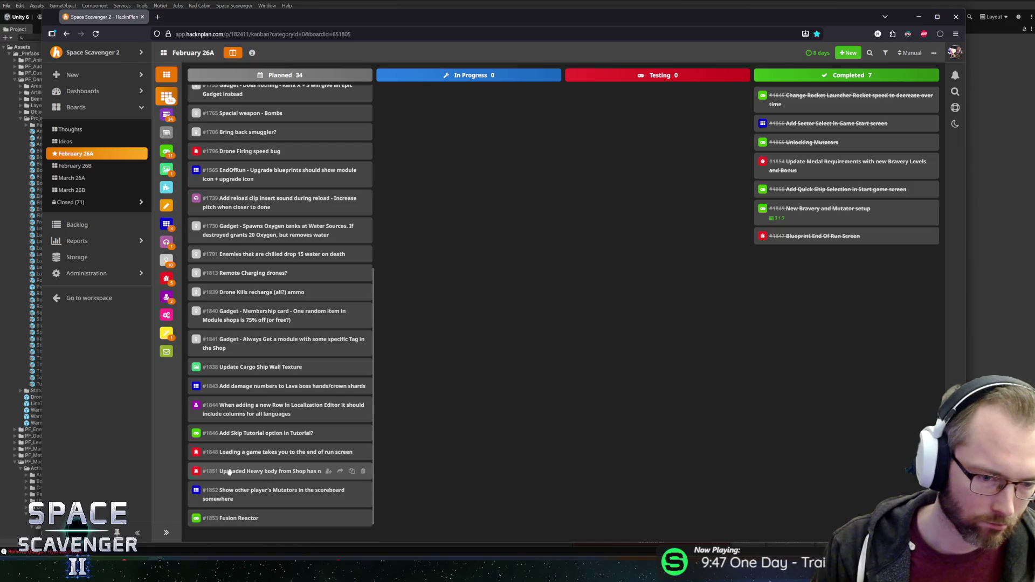
pyautogui.moveTo(229, 472)
pyautogui.mouseDown()
pyautogui.moveTo(458, 410)
pyautogui.moveTo(429, 395)
pyautogui.mouseUp()
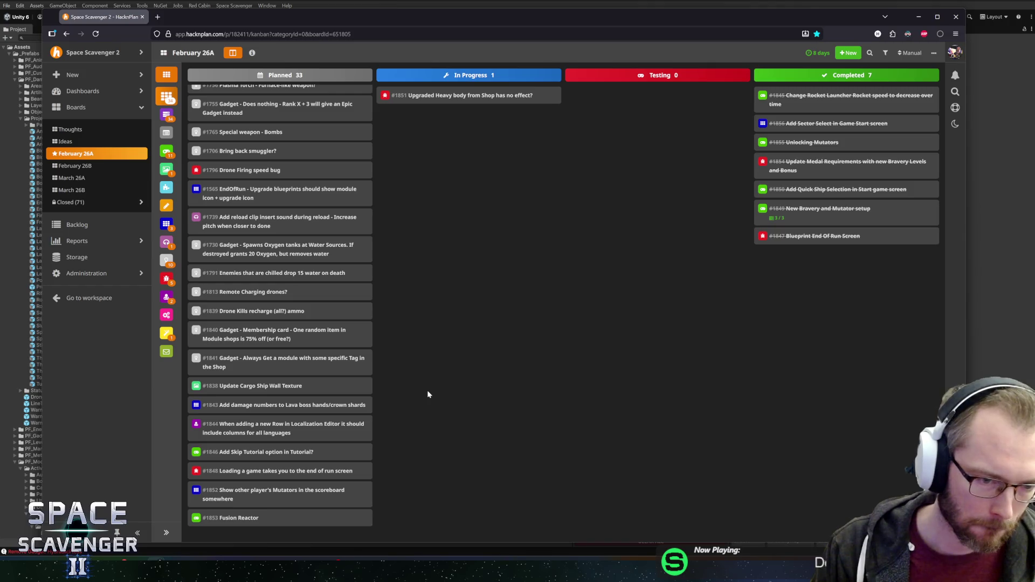
pyautogui.hotkey('alt', 'Tab')
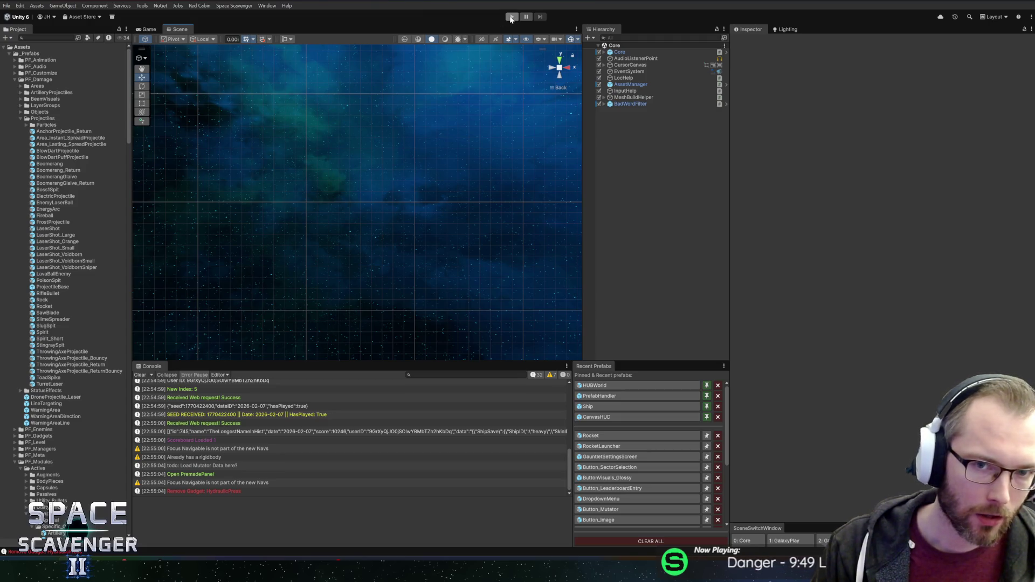
# - Start Play mode and run 'debug saveFile unlockShip heavy' in the dev console
pyautogui.click(511, 18)
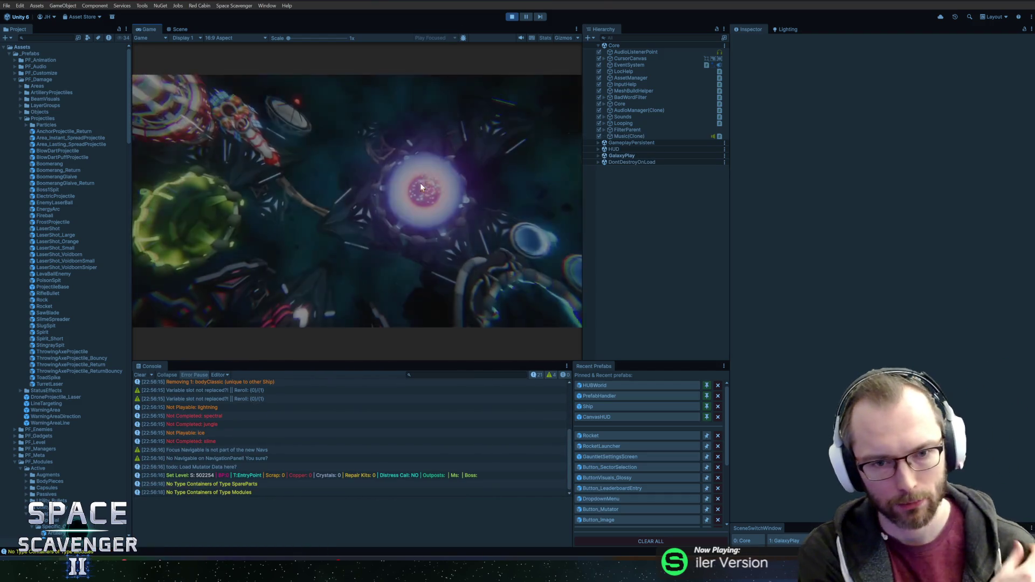
pyautogui.press('`')
pyautogui.write('ship un')
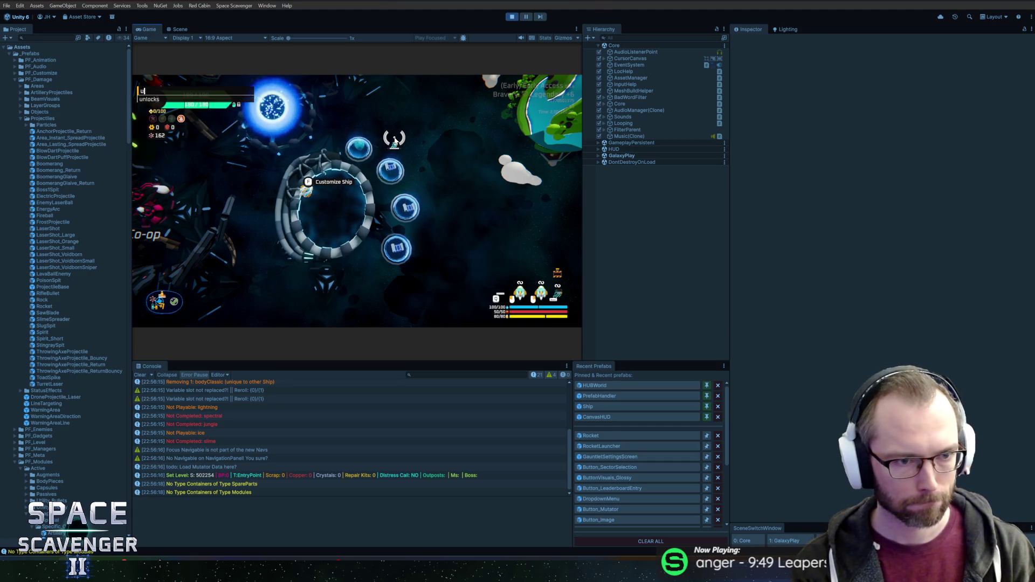
pyautogui.write('saveFile unlockShip heavy')
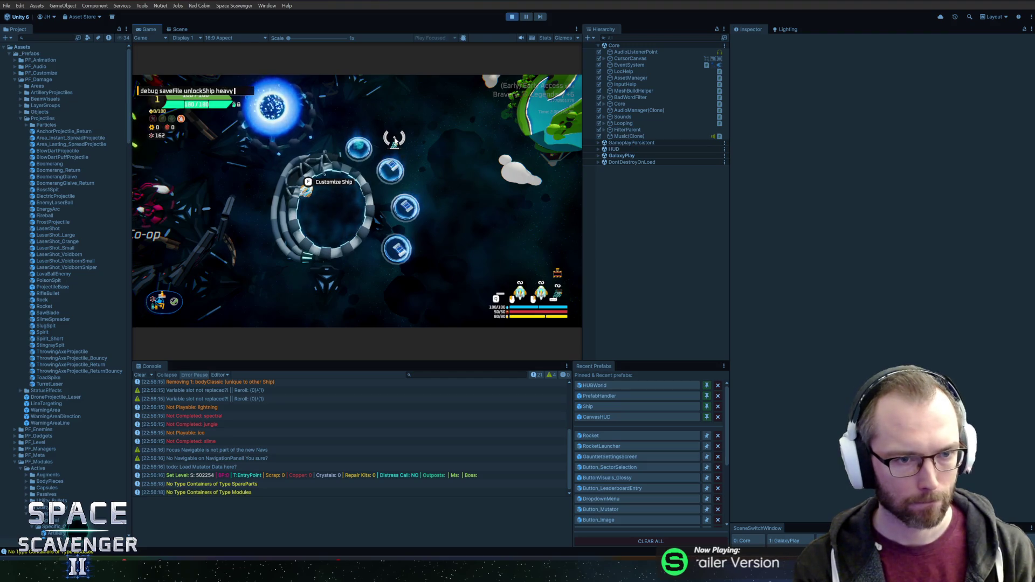
# - Restart Play mode, choose the heavy ship with the Blue Iron skin, and open the trial panel
pyautogui.hotkey('ctrl', 'p')
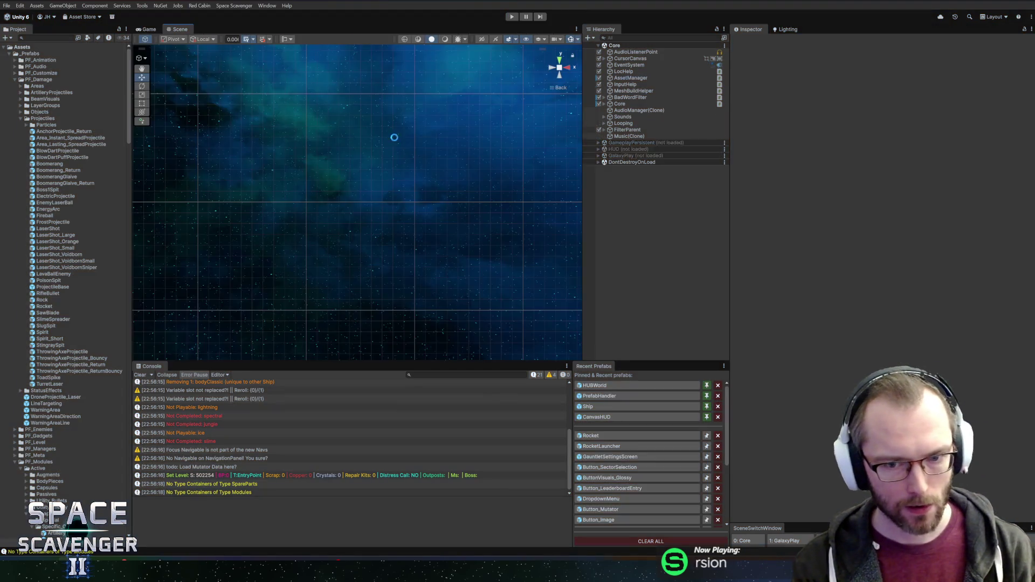
pyautogui.hotkey('ctrl', 'p')
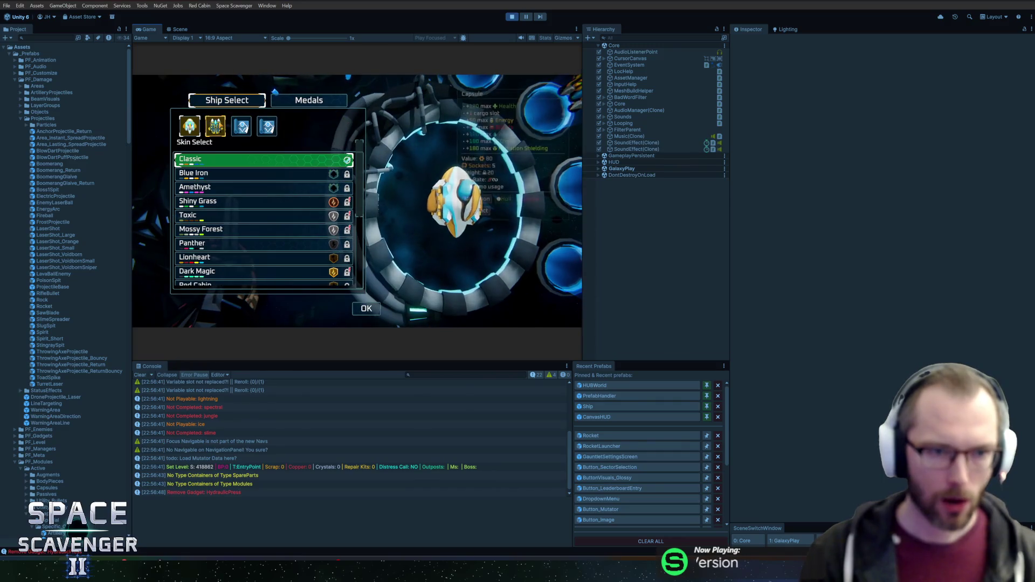
pyautogui.press('Down')
pyautogui.press('Escape')
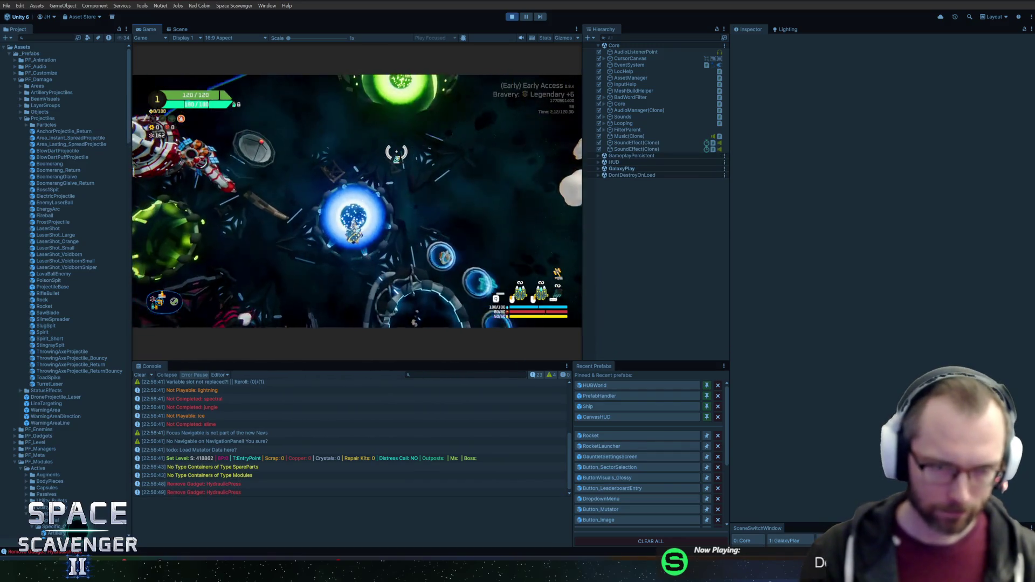
pyautogui.press('f')
pyautogui.press('f')
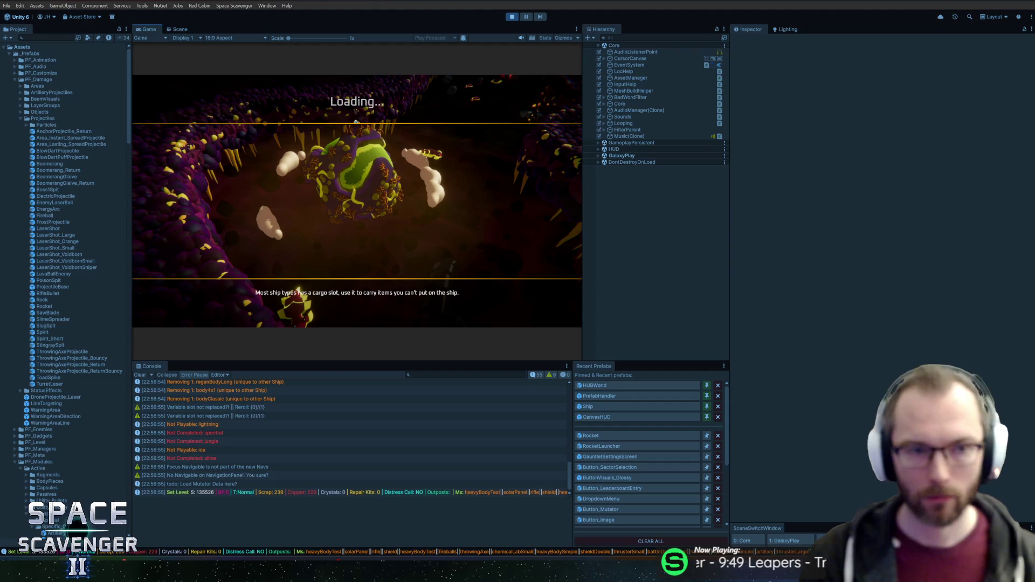
# - Maximize the Game view and run the money cheat for 10,200 / 1,100 / 1,000 resources
pyautogui.press('super')
pyautogui.click(157, 28)
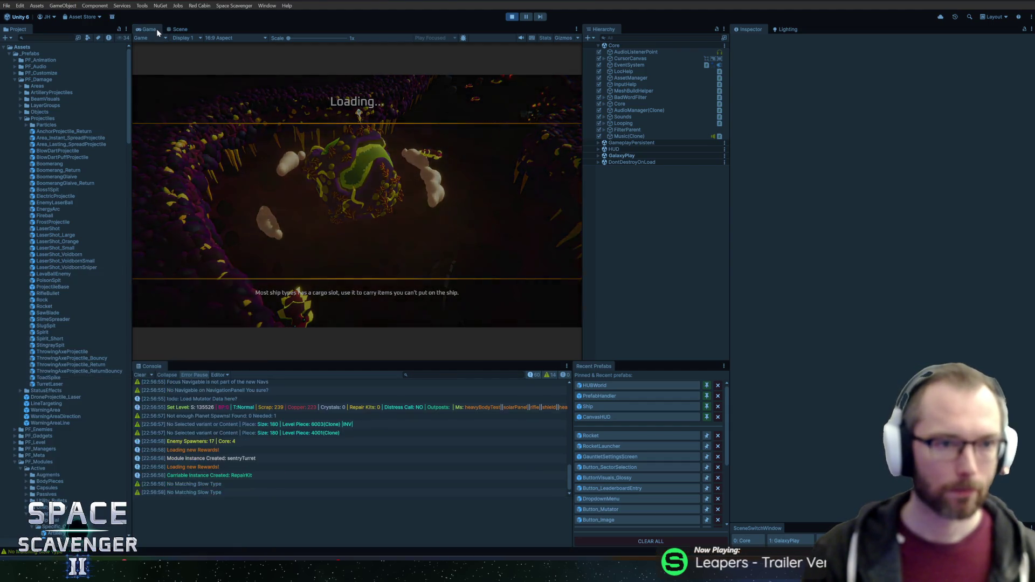
pyautogui.doubleClick(156, 28)
pyautogui.press('`')
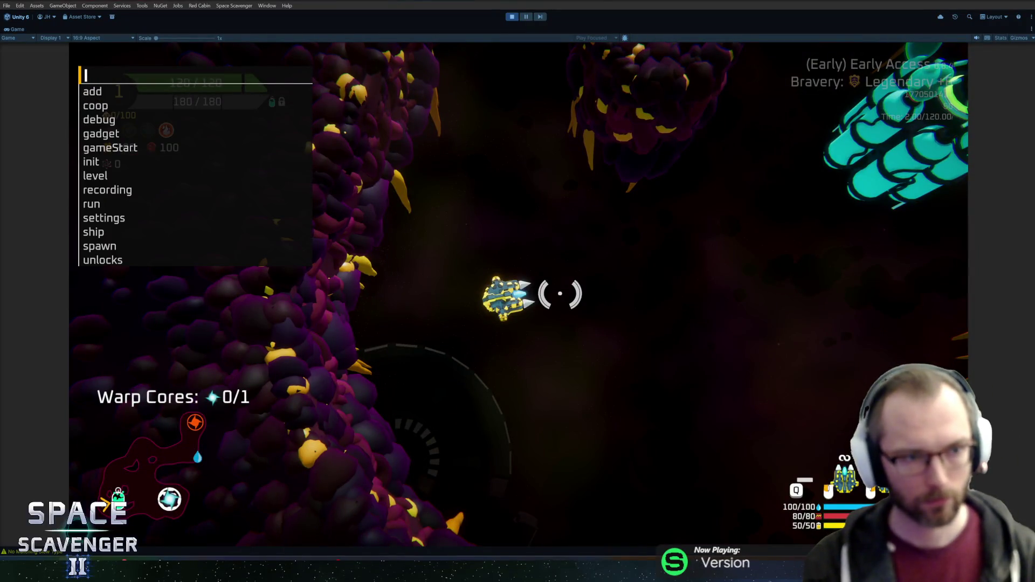
pyautogui.write('#Money')
pyautogui.press('Return')
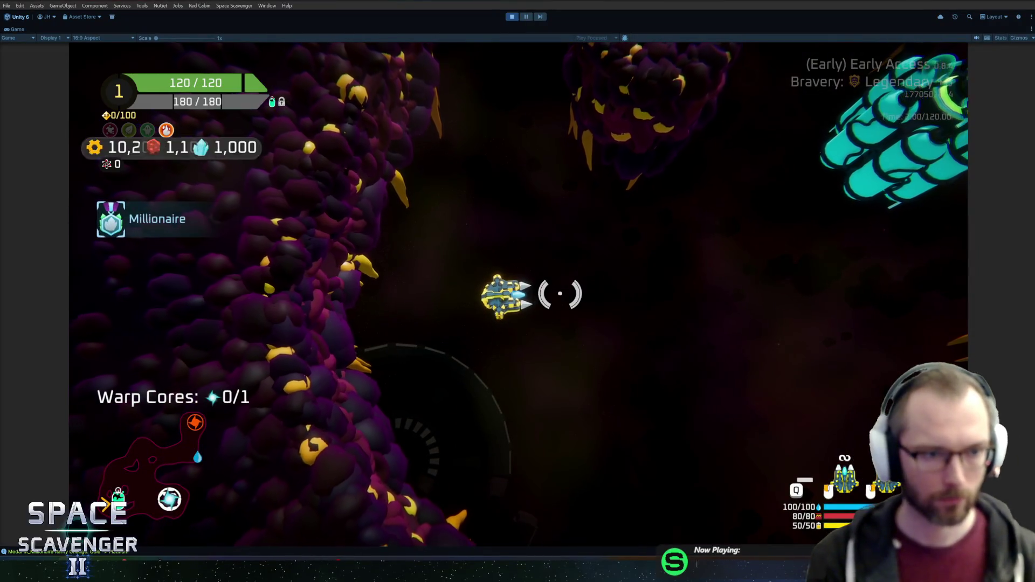
# - Run 'level clear' in the dev console, then warp to the next sector on the map
pyautogui.press('`')
pyautogui.write('add scrap')
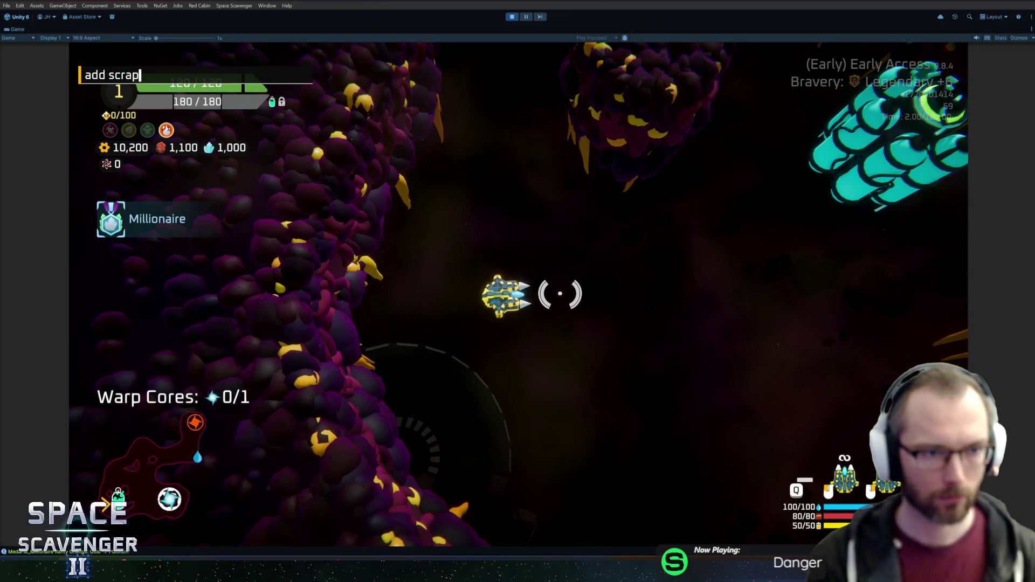
pyautogui.press('BackSpace')
pyautogui.press('BackSpace')
pyautogui.press('BackSpace')
pyautogui.press('`')
pyautogui.press('`')
pyautogui.write('ship')
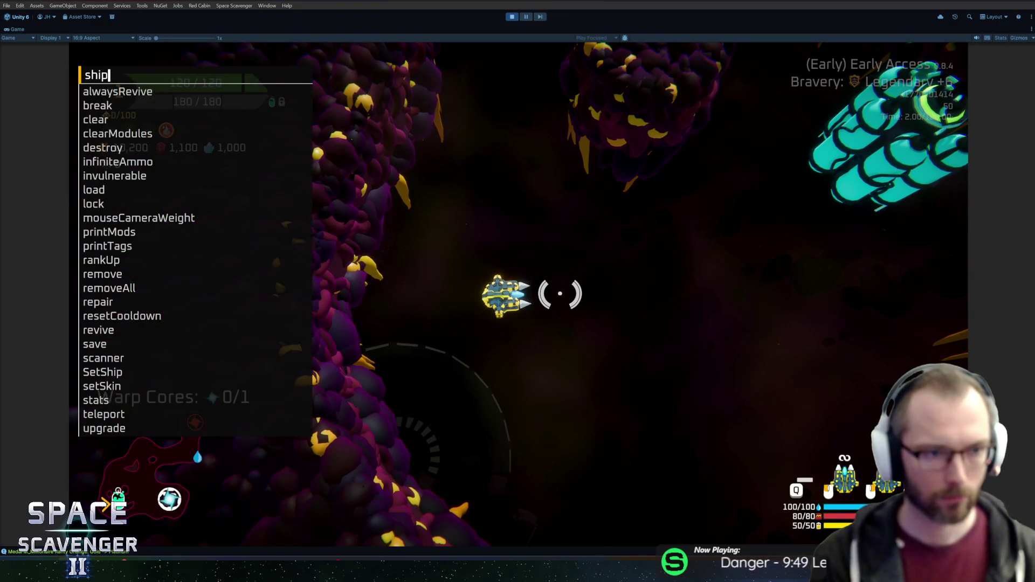
pyautogui.press('BackSpace')
pyautogui.press('BackSpace')
pyautogui.write('level com')
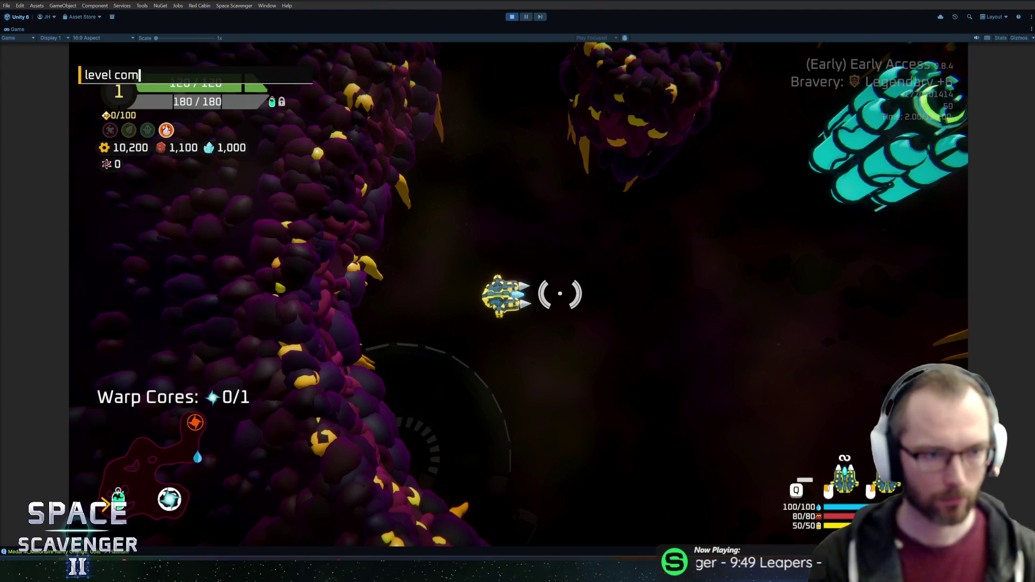
pyautogui.press('BackSpace')
pyautogui.write('clear')
pyautogui.press('Return')
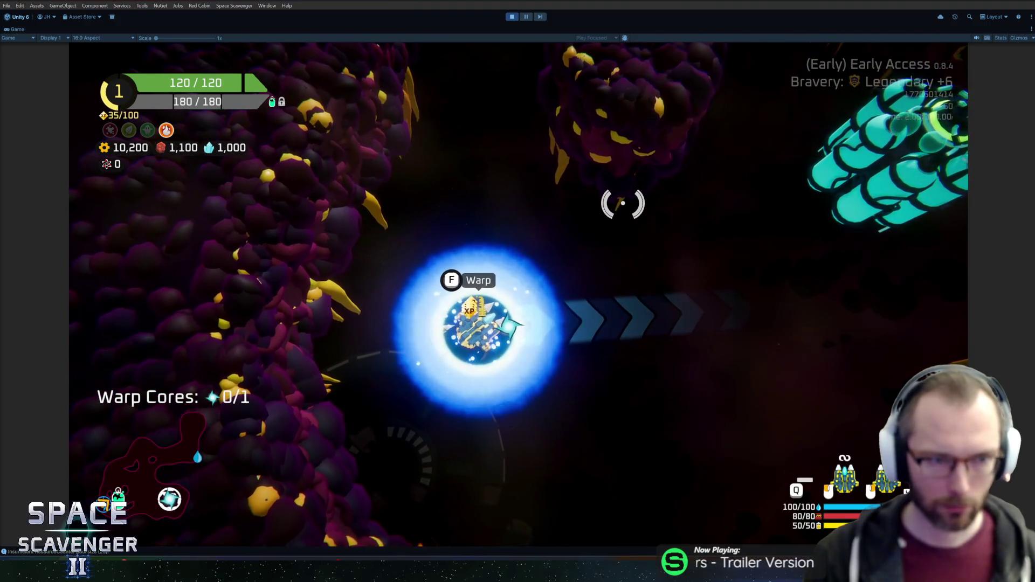
pyautogui.press('f')
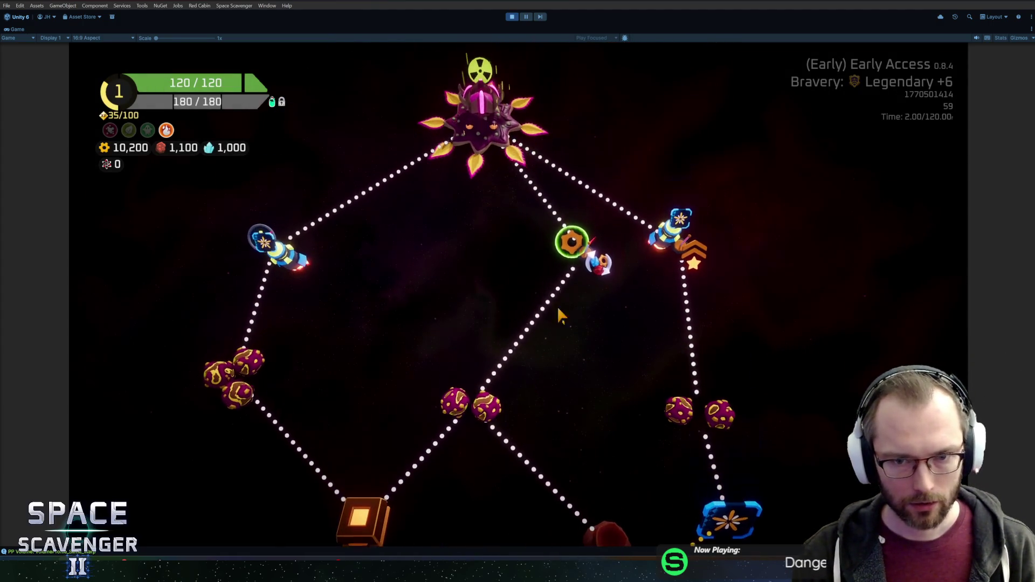
pyautogui.click(573, 257)
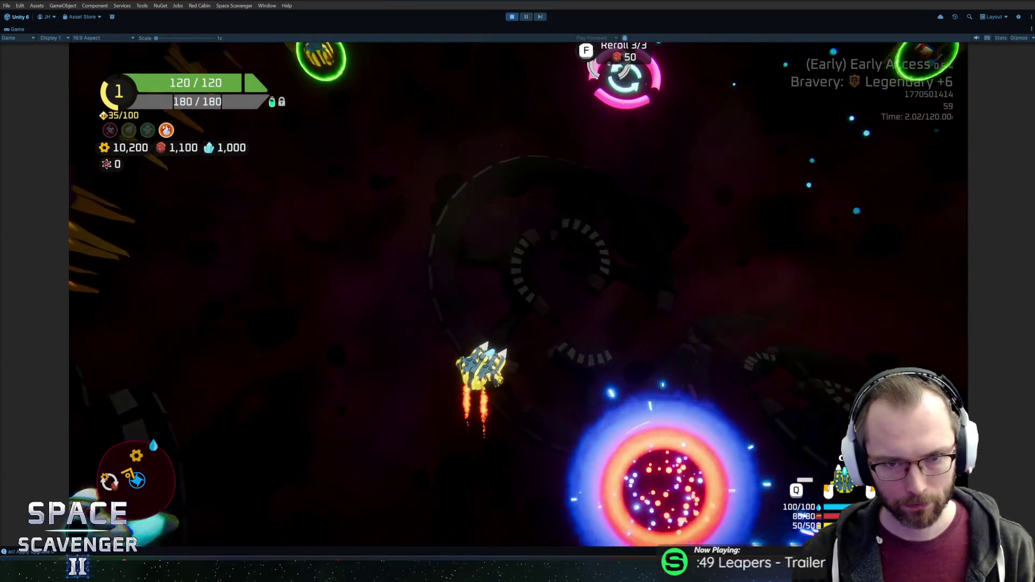
# - Reroll the shop, buy the Body+ item and attach it to the ship's rear
pyautogui.press('w')
pyautogui.press('d')
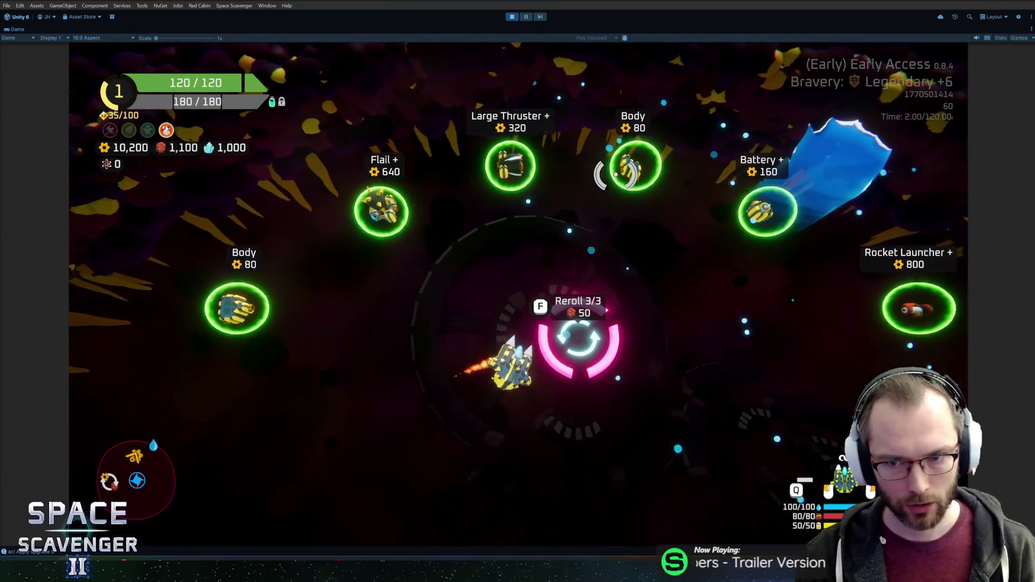
pyautogui.press('f')
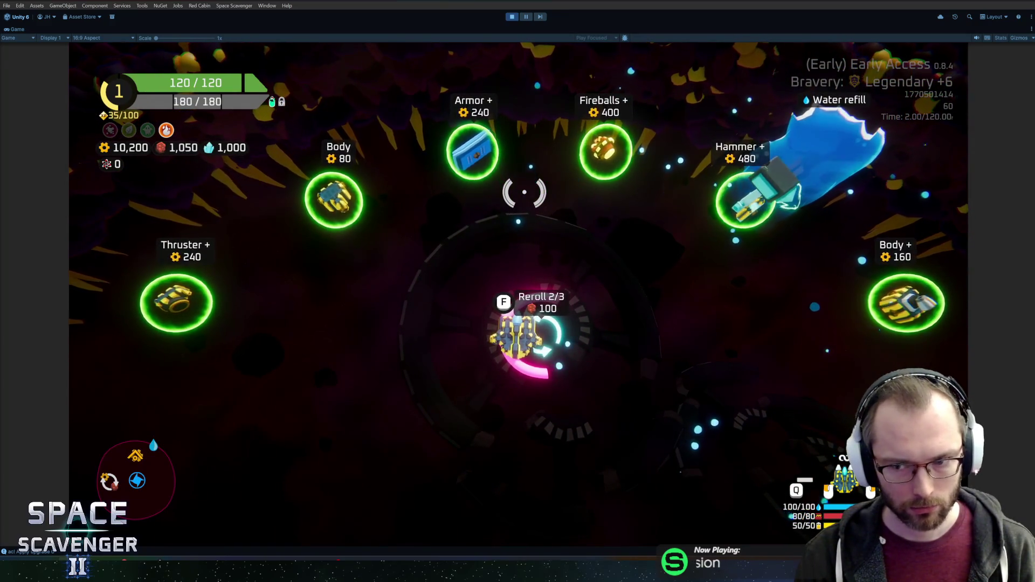
pyautogui.press('d')
pyautogui.press('d')
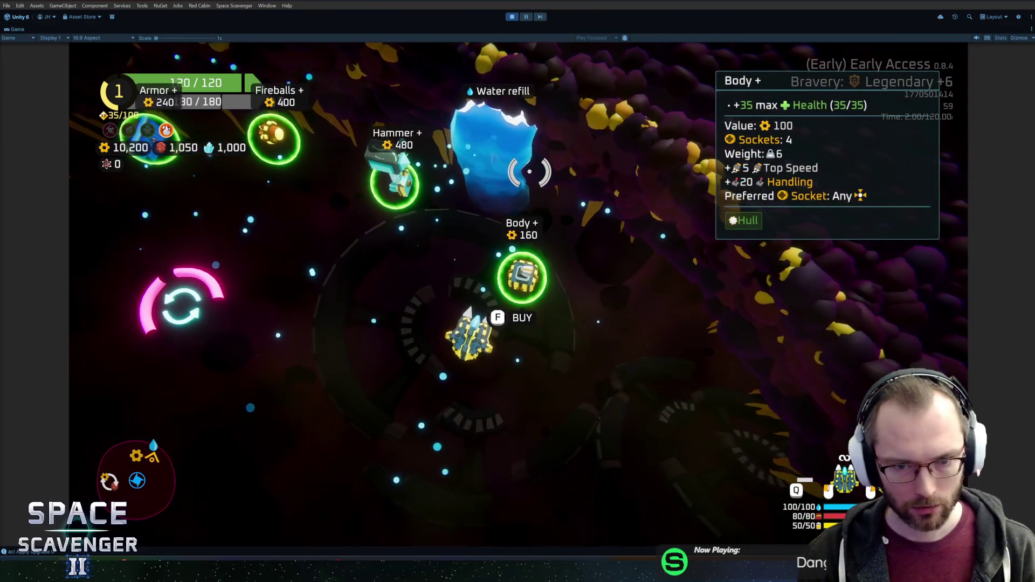
pyautogui.press('Tab')
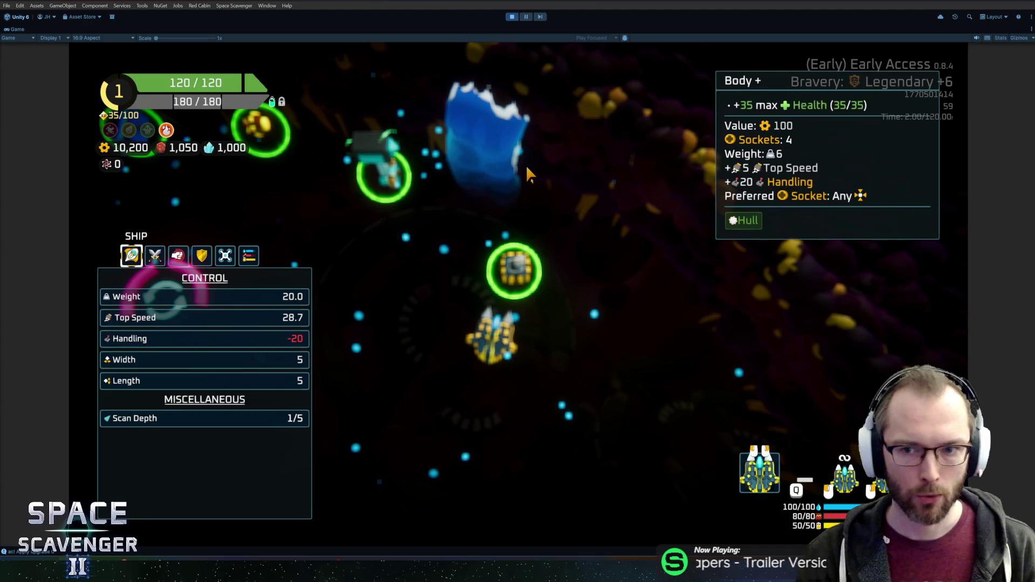
pyautogui.press('Tab')
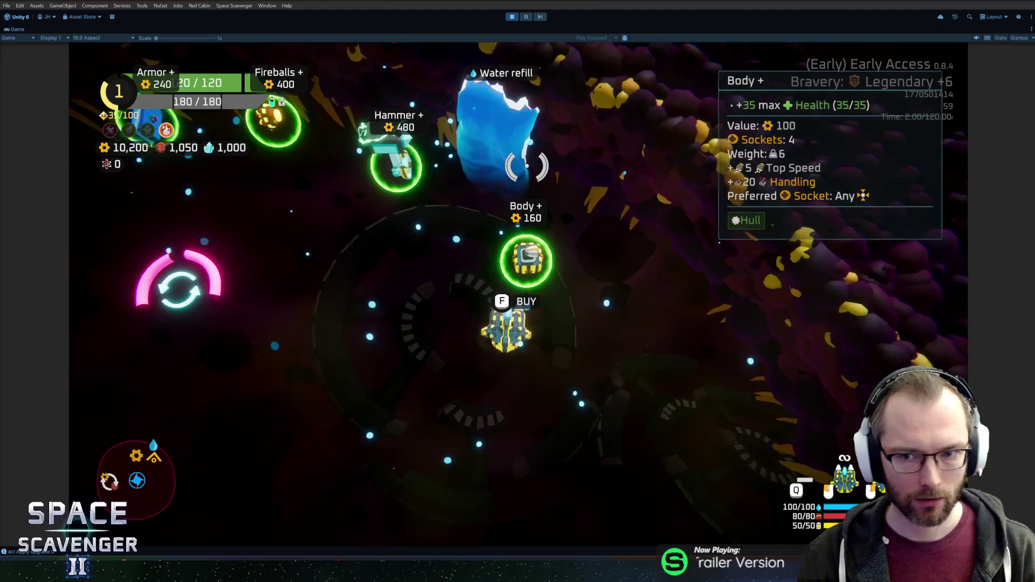
pyautogui.press('f')
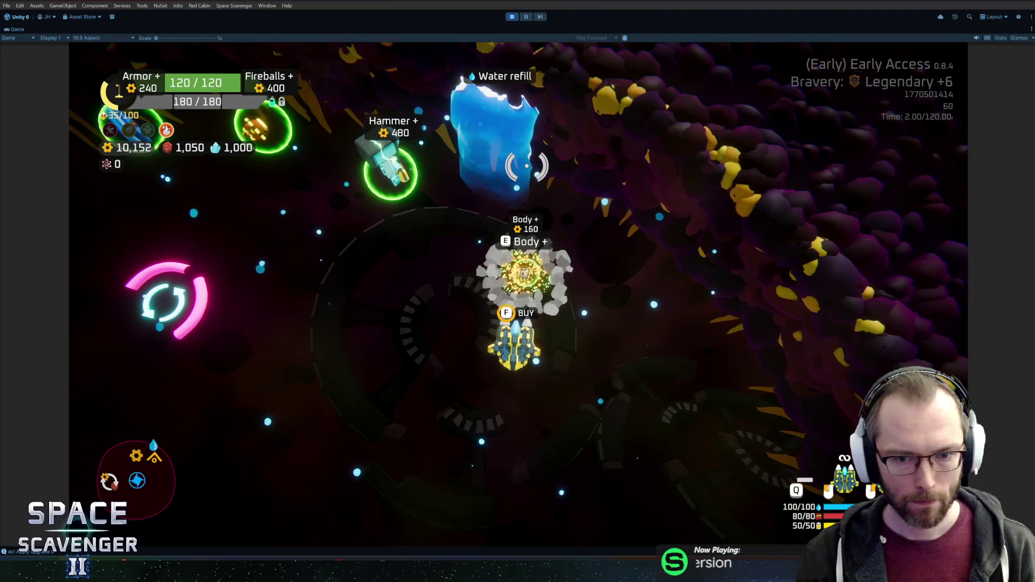
pyautogui.moveTo(247, 273)
pyautogui.mouseDown()
pyautogui.moveTo(504, 369)
pyautogui.moveTo(560, 313)
pyautogui.mouseUp()
pyautogui.moveTo(557, 360)
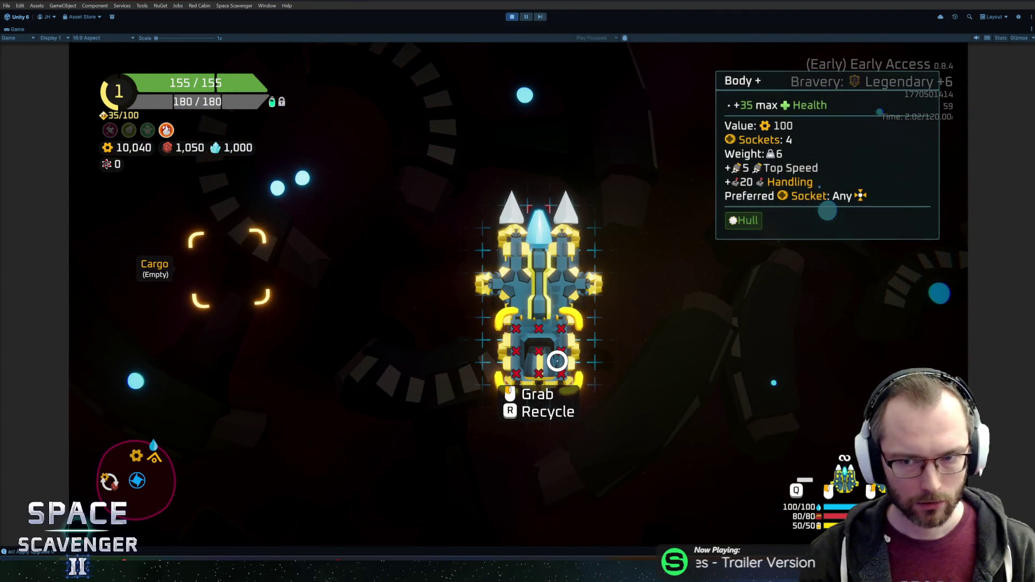
# - Check the ship stats overview and fly the ship right through the level
pyautogui.press('Tab')
pyautogui.moveTo(291, 298)
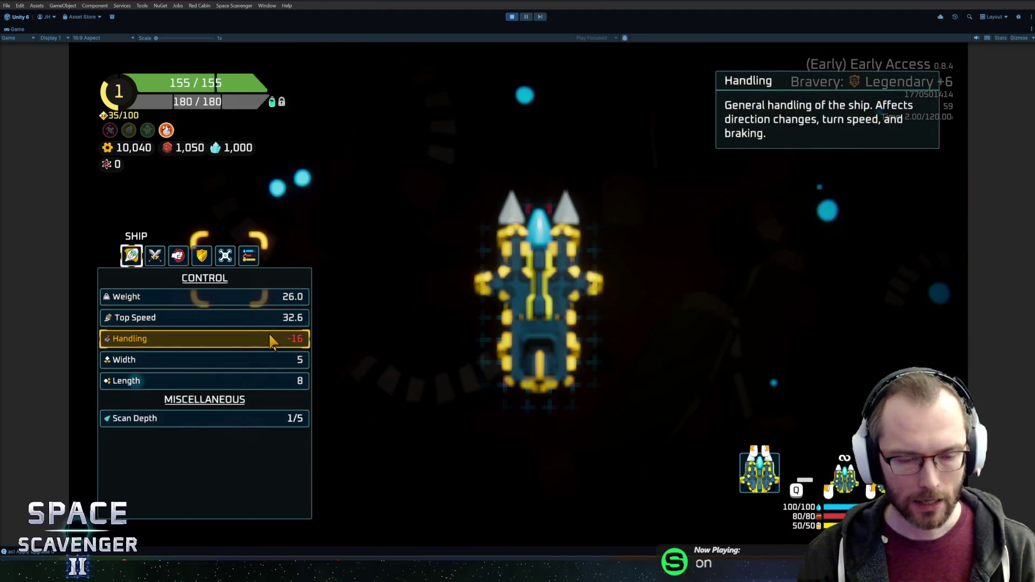
pyautogui.press('Tab')
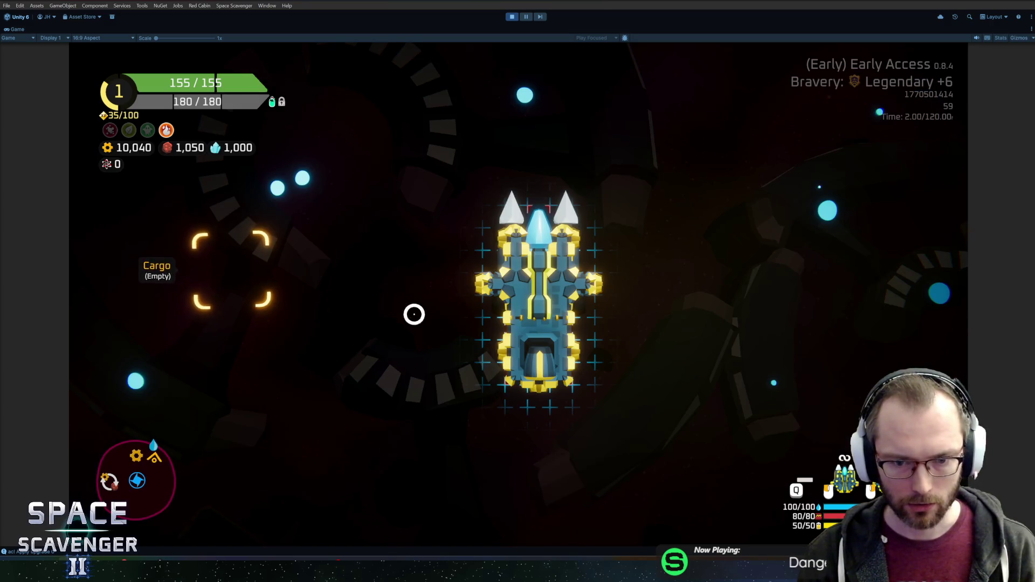
pyautogui.press('Tab')
pyautogui.press('Tab')
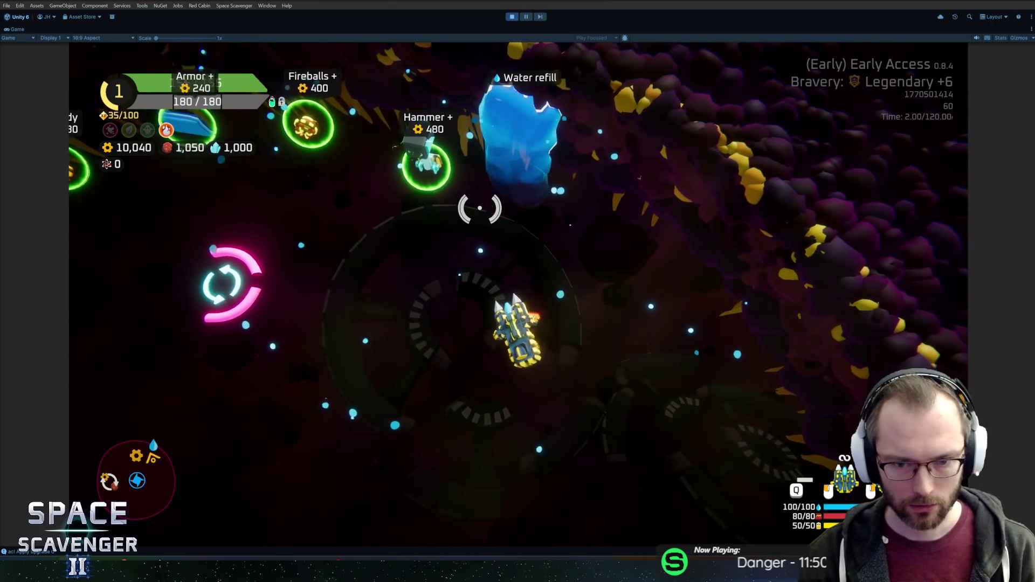
pyautogui.press('d')
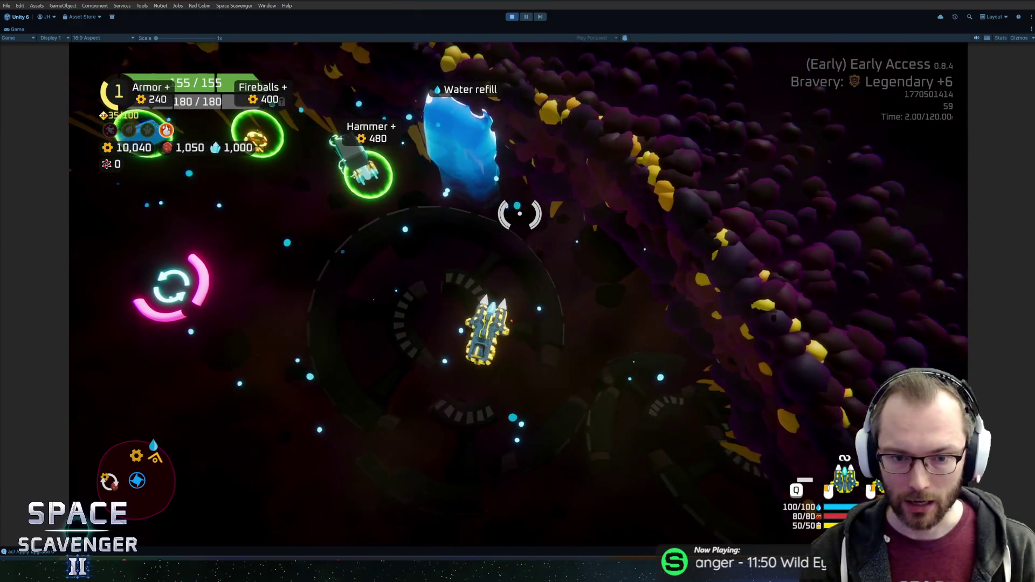
pyautogui.press('d')
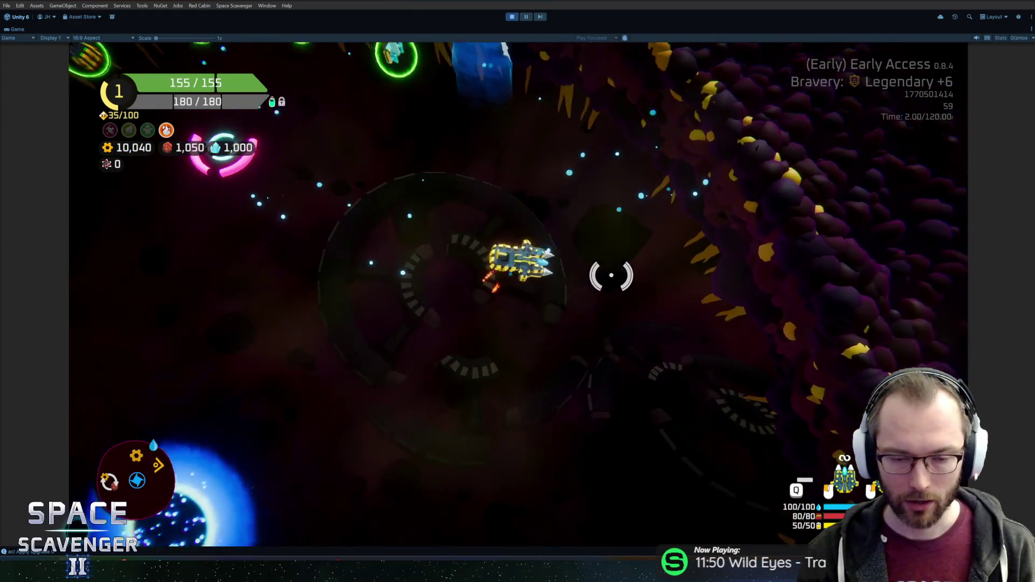
pyautogui.press('Tab')
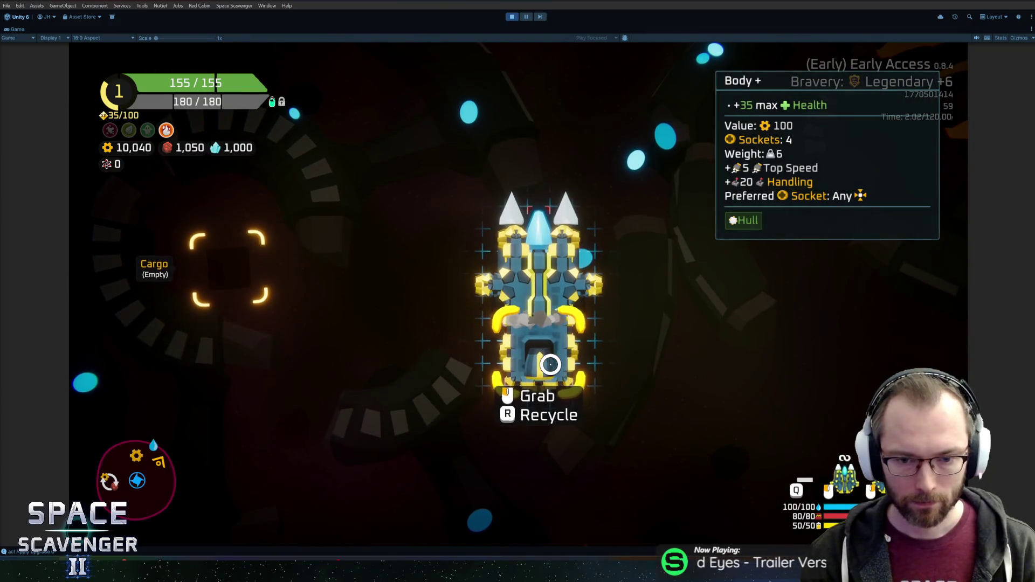
pyautogui.press('Tab')
pyautogui.press('w')
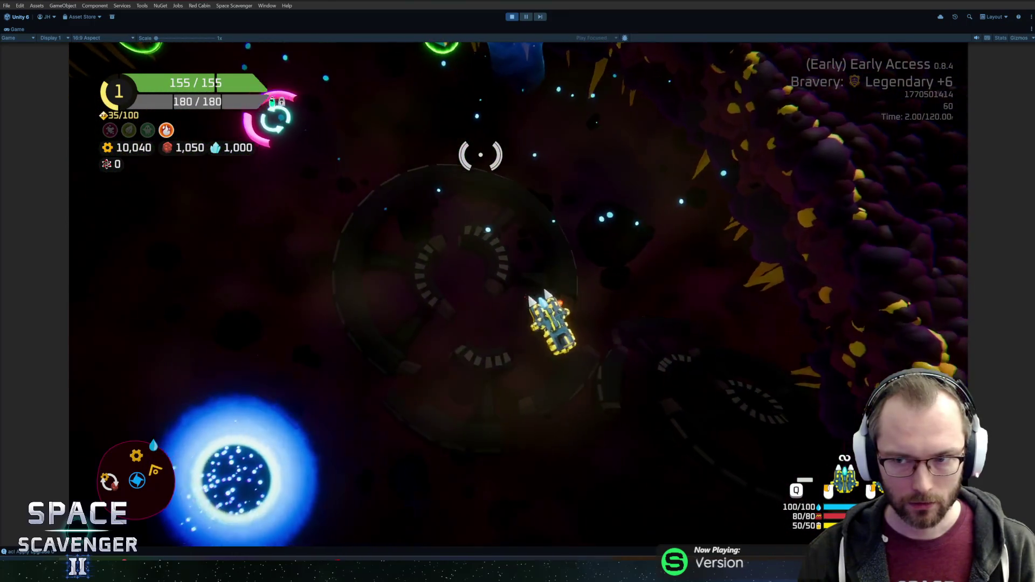
pyautogui.press('Tab')
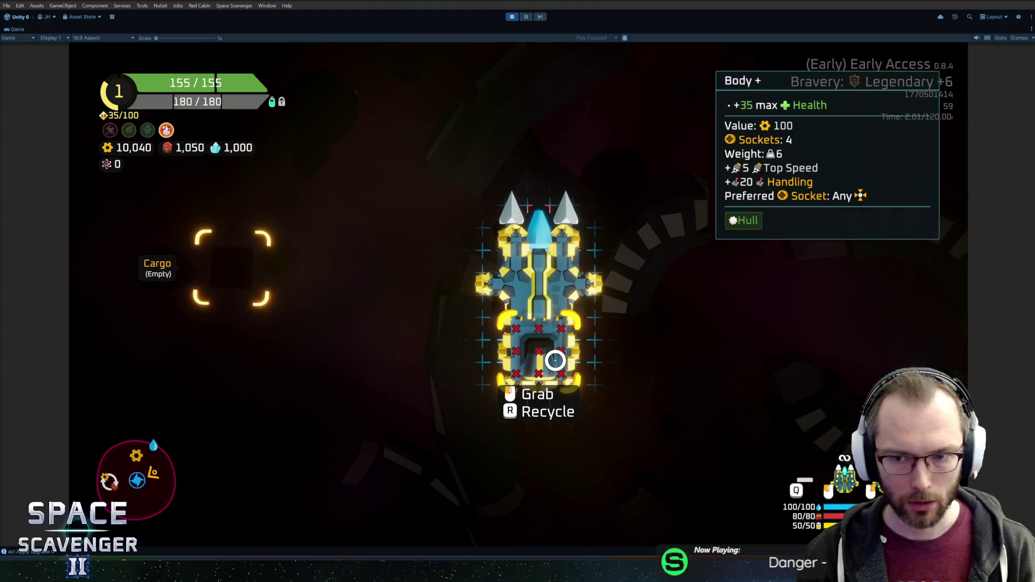
# - Detach the bottom Body section and reattach it to the ship's rear socket
pyautogui.rightClick(555, 360)
pyautogui.press('Tab')
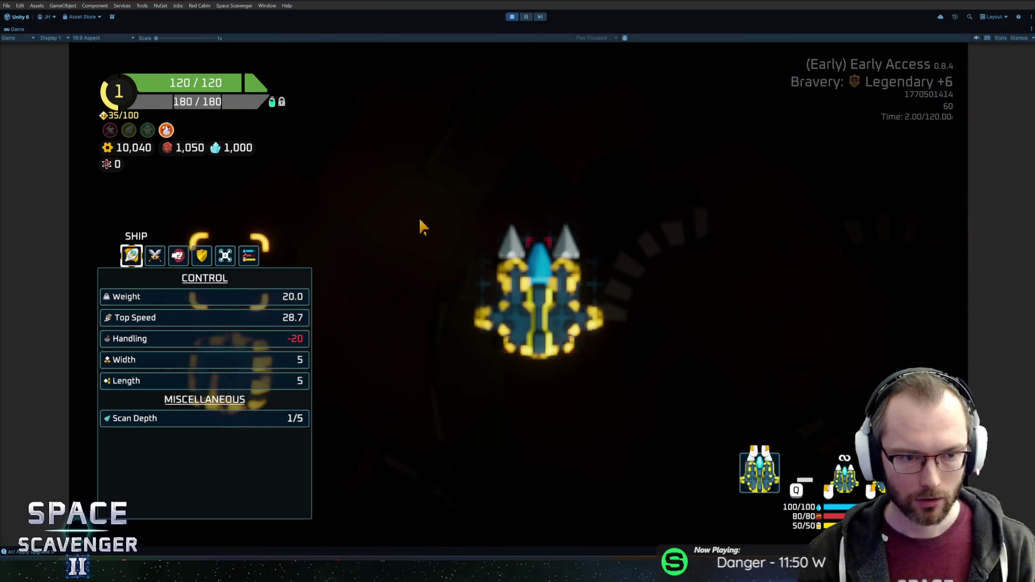
pyautogui.press('Tab')
pyautogui.moveTo(289, 358); pyautogui.dragTo(469, 393)
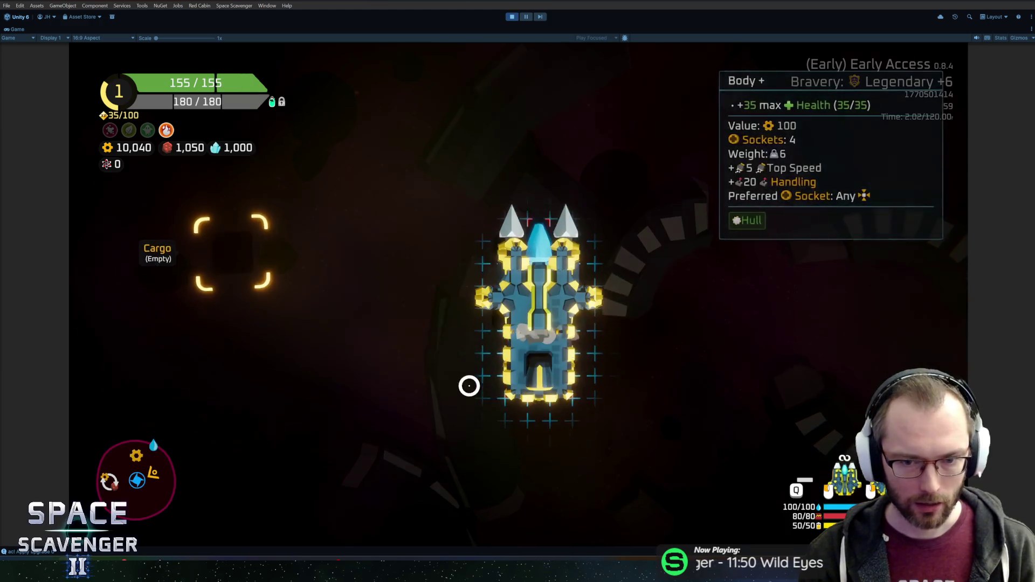
pyautogui.press('Tab')
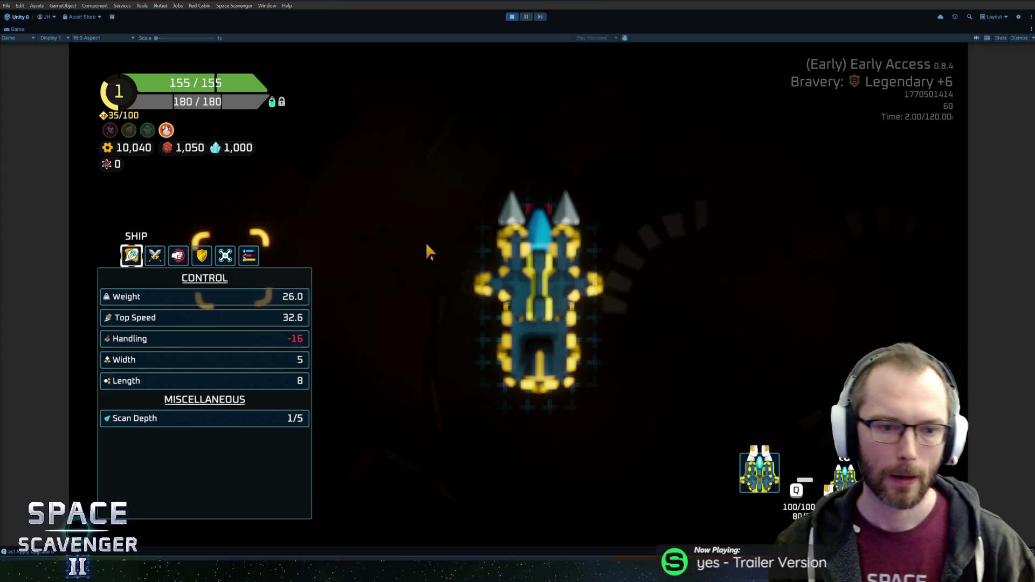
pyautogui.press('Tab')
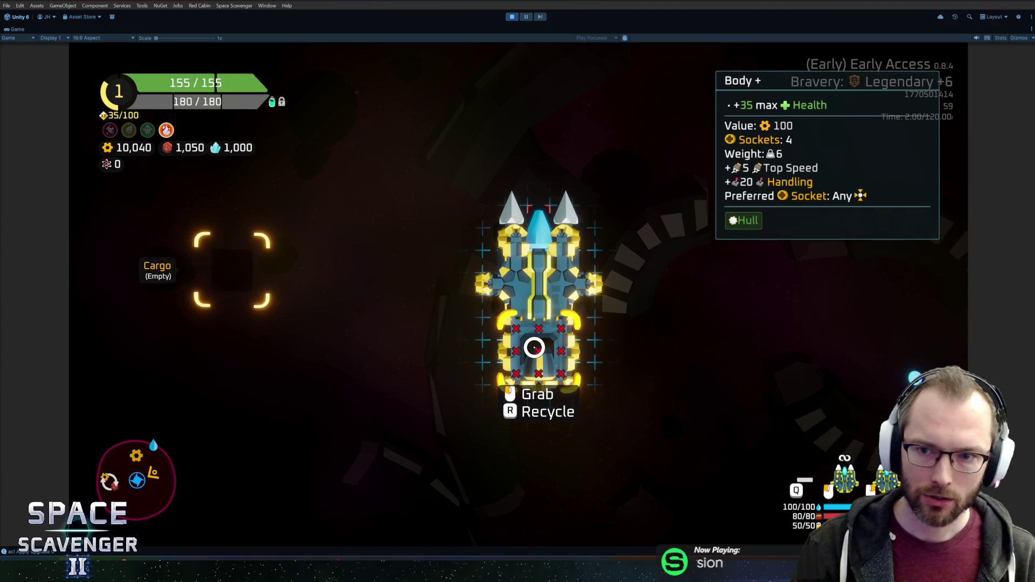
pyautogui.press('`')
# - Spawn a Large Thruster with 'spawn thruster' and attach it to the ship's right side
pyautogui.write('spawn ')
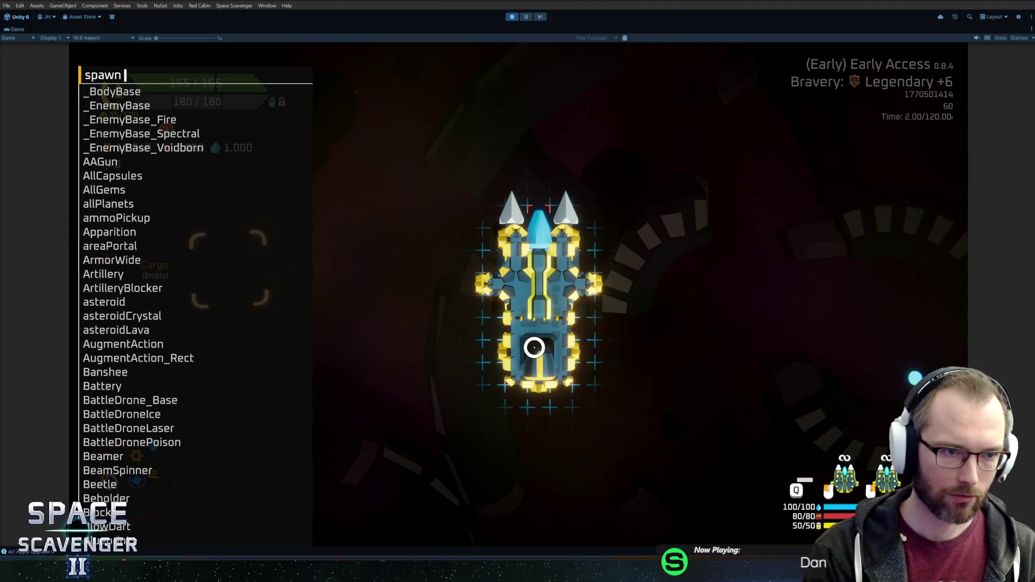
pyautogui.write('thruster')
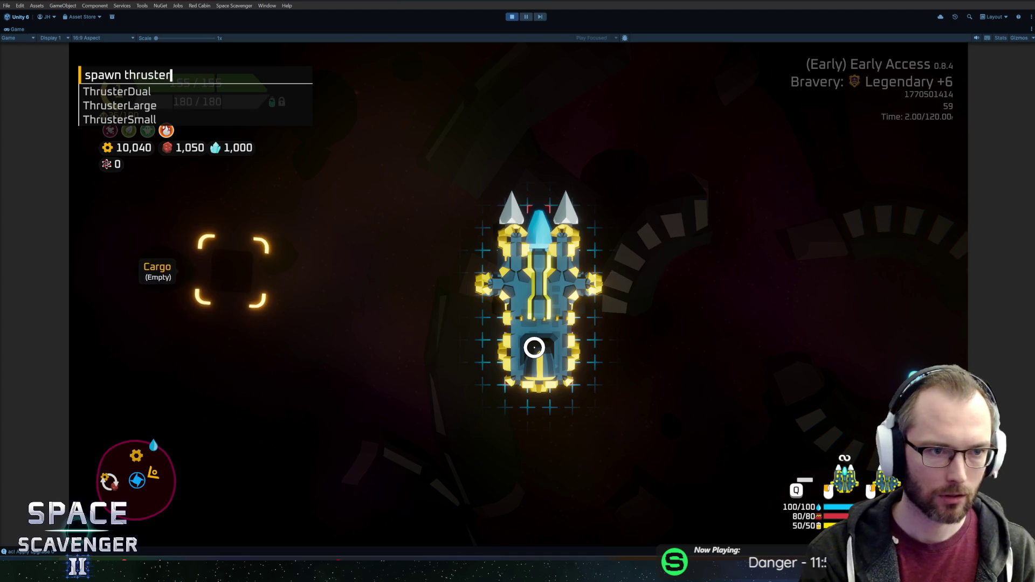
pyautogui.press('Return')
pyautogui.press('Tab')
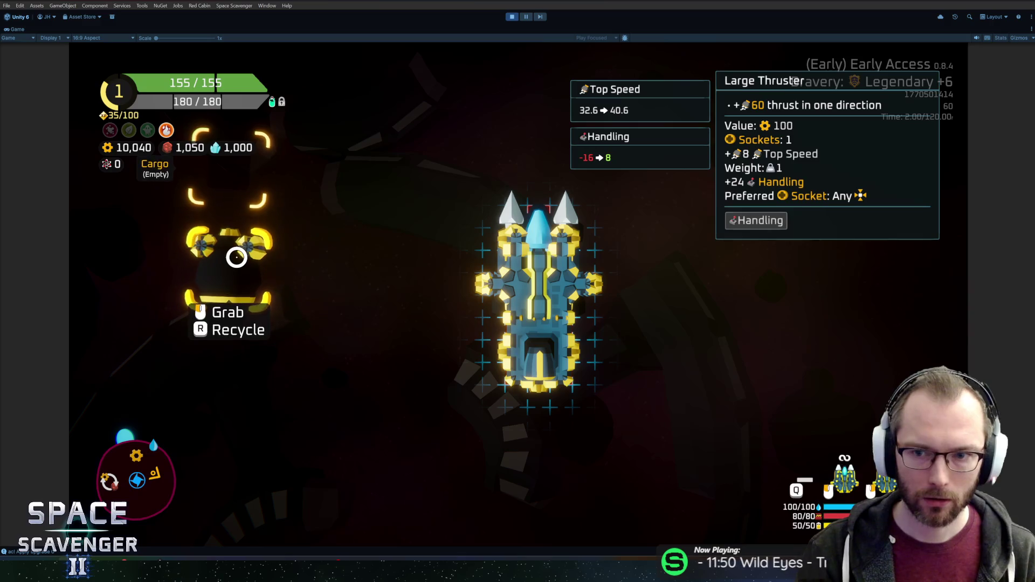
pyautogui.click(236, 257)
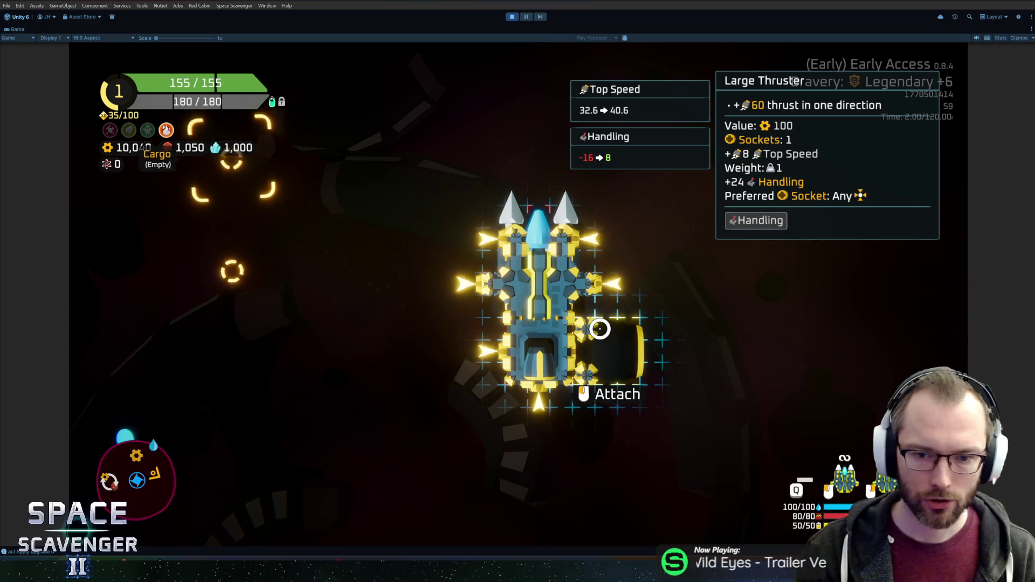
pyautogui.click(599, 328)
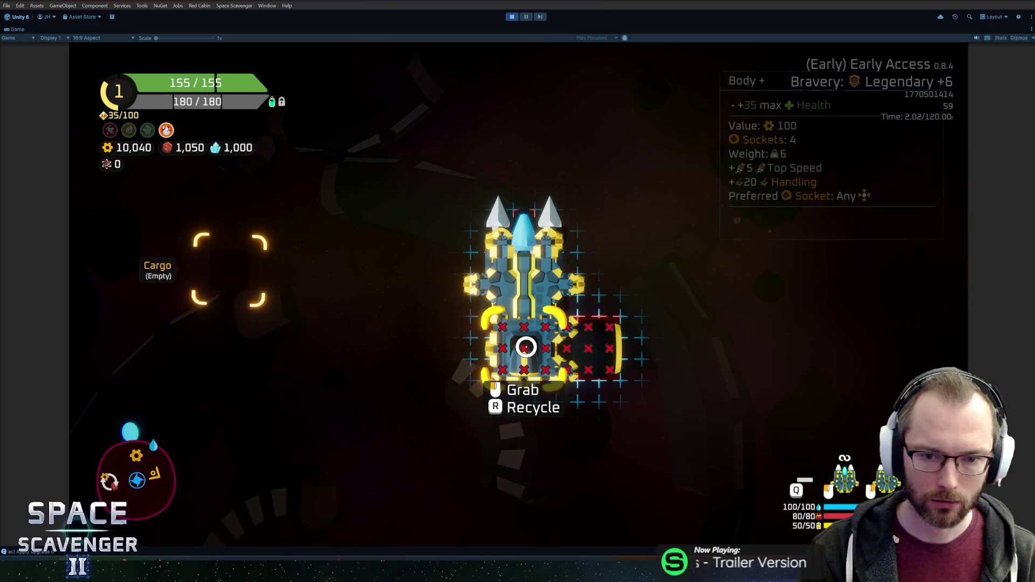
pyautogui.press('Tab')
# - Spawn a Refiner, apply the Mini thruster upgrade to the rear Body, and buy the 200-gold thruster upgrade
pyautogui.press('`')
pyautogui.write('s')
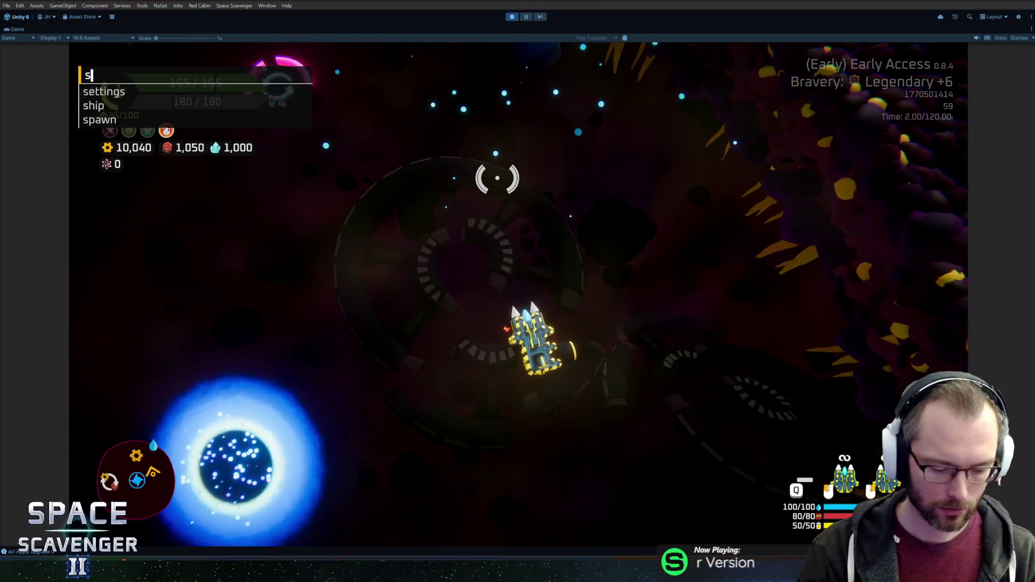
pyautogui.write('pawn refiner')
pyautogui.press('Return')
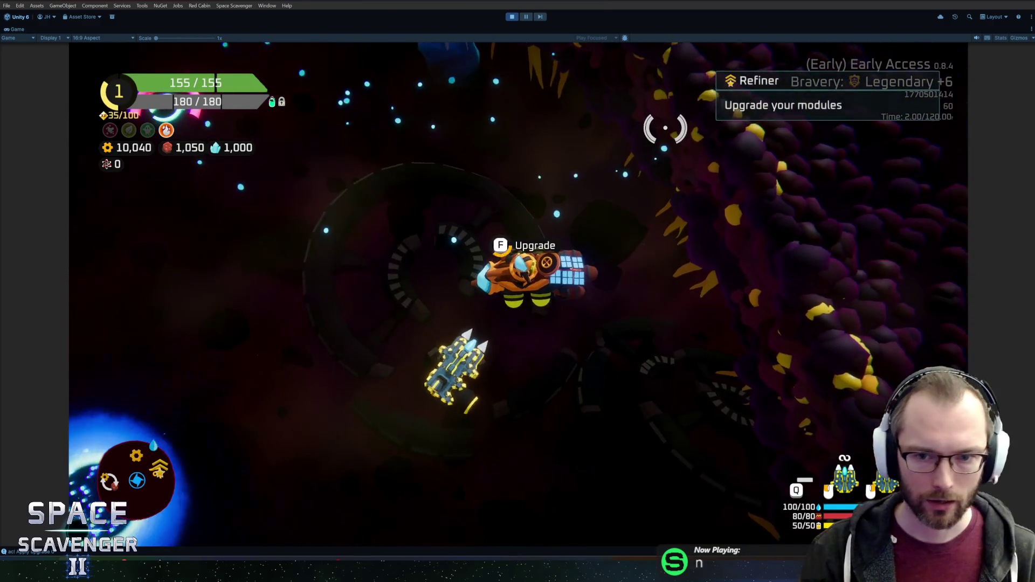
pyautogui.press('f')
pyautogui.click(511, 275)
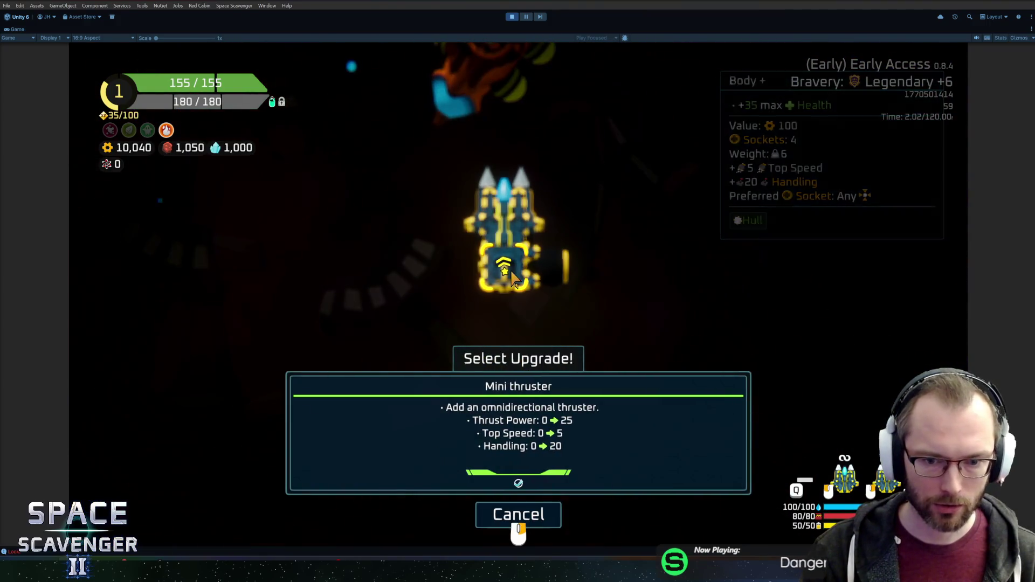
pyautogui.click(513, 278)
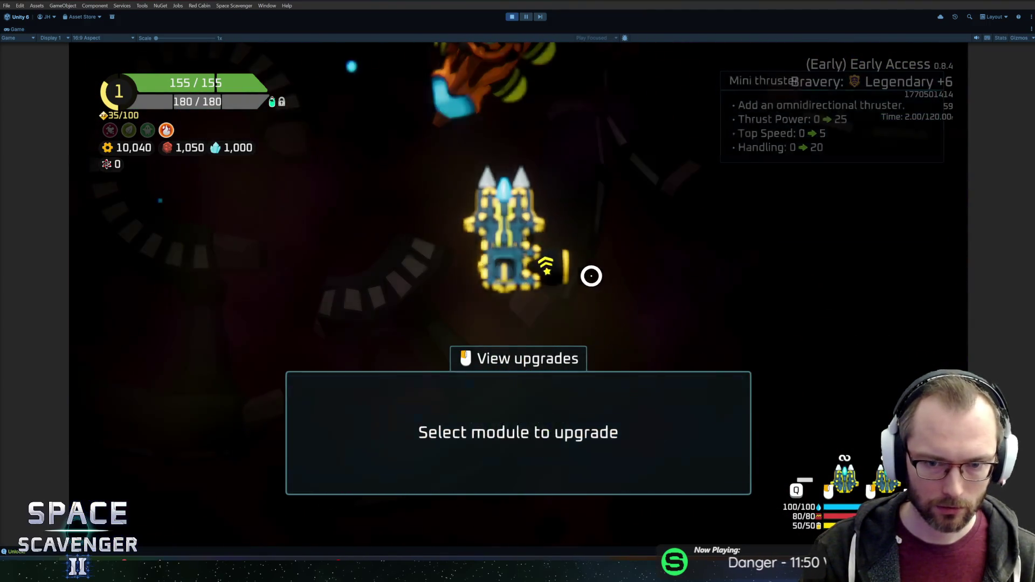
pyautogui.click(593, 277)
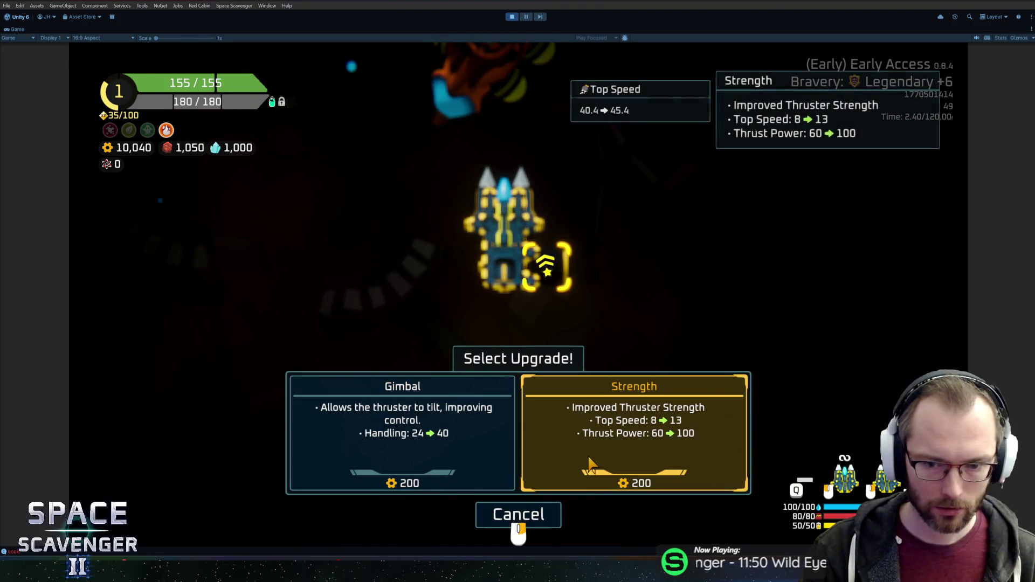
pyautogui.click(507, 458)
# - Fly the upgraded ship around, then restore the full editor layout
pyautogui.press('Escape')
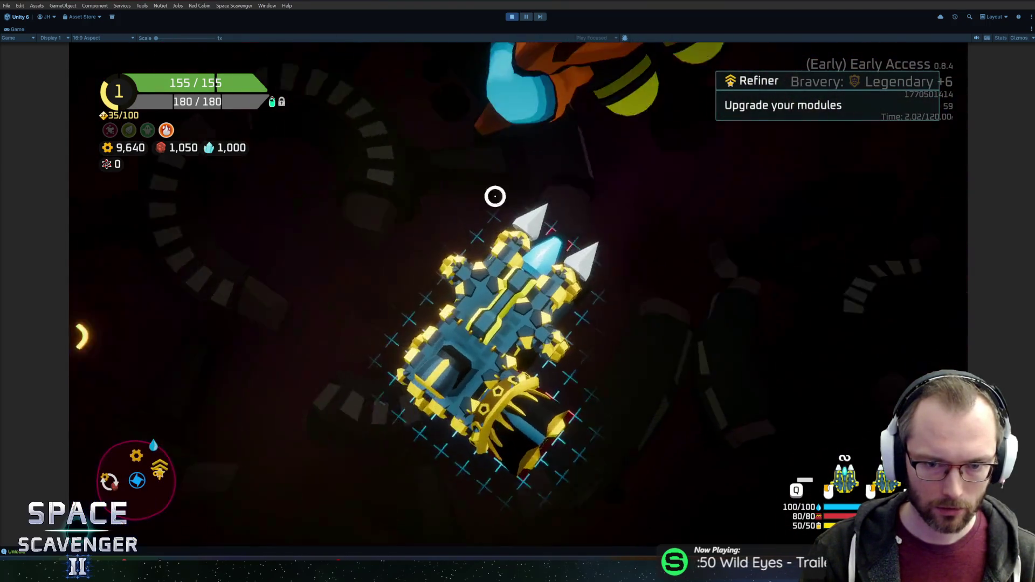
pyautogui.press('w')
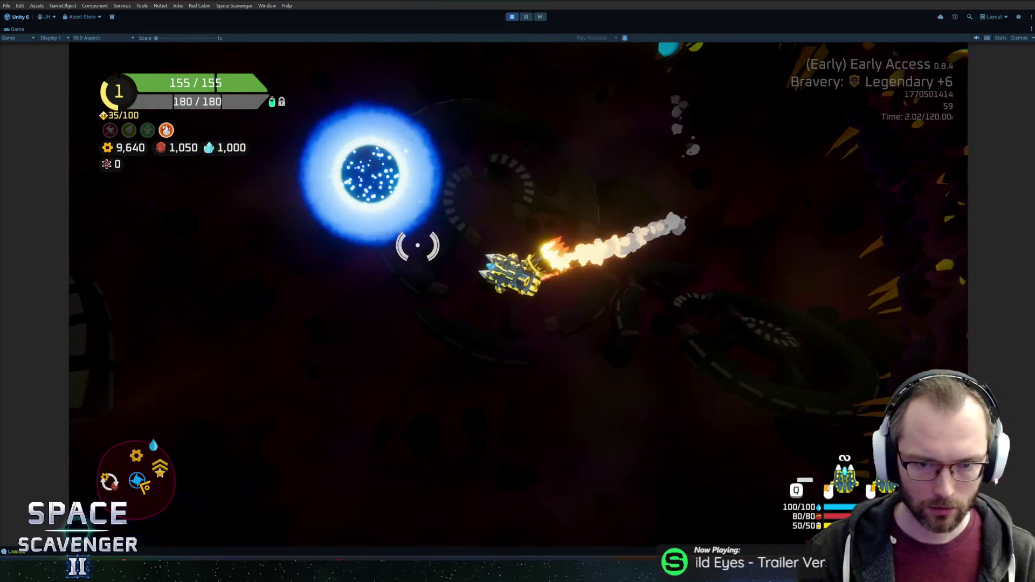
pyautogui.press('d')
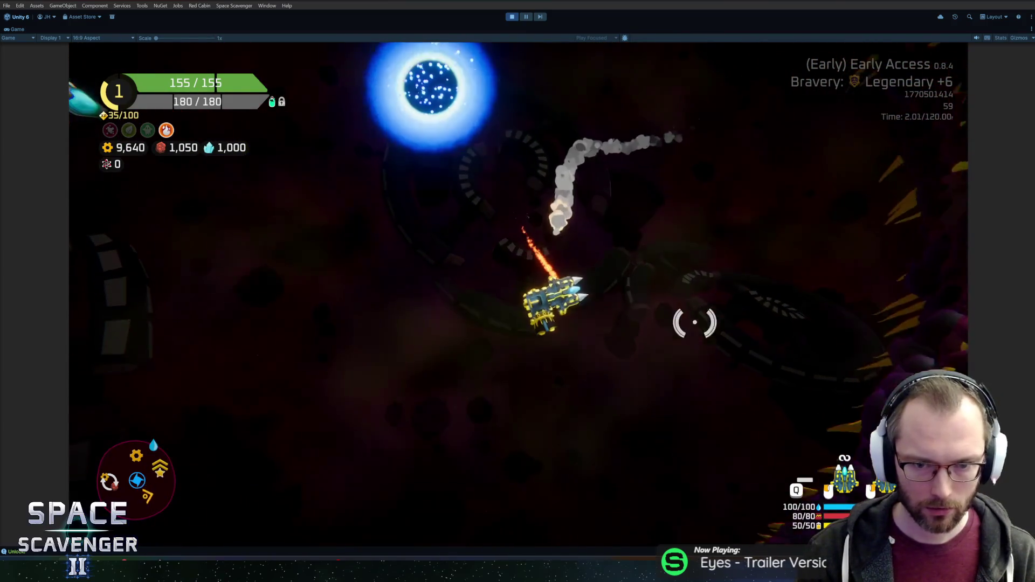
pyautogui.press('a')
pyautogui.press('w')
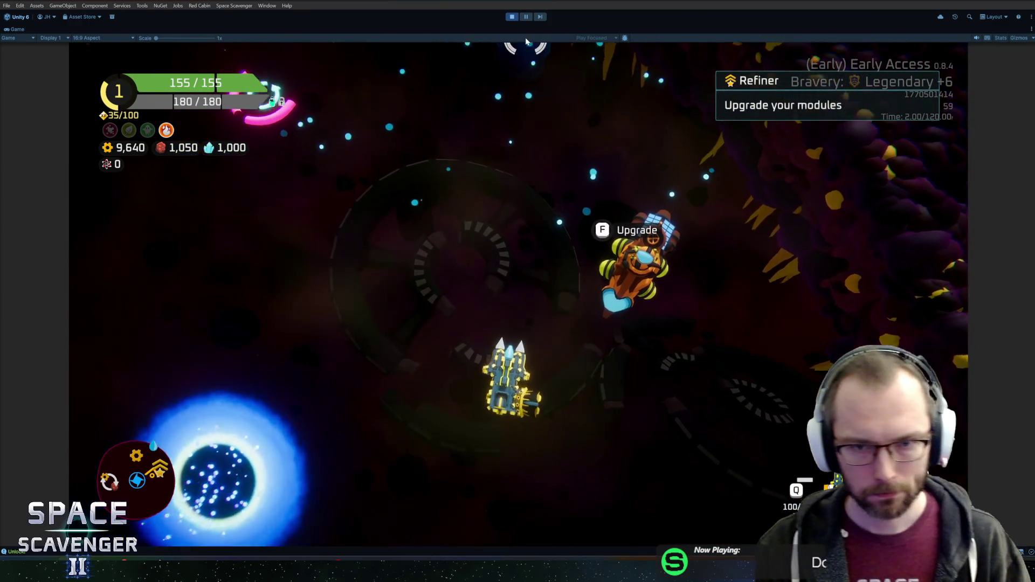
pyautogui.click(524, 17)
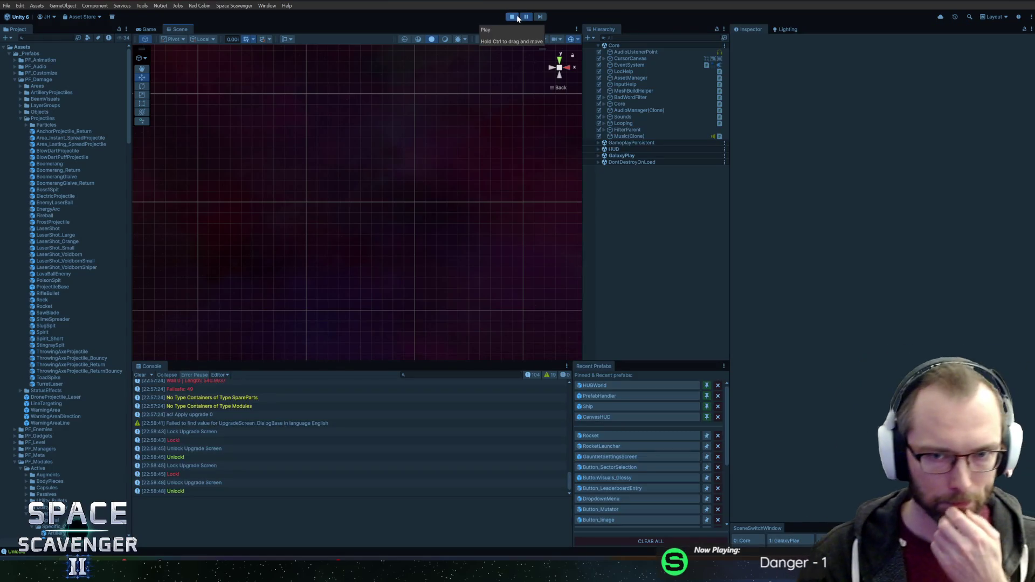
# - Stop the game, open HeavyBody_Square from the Project in prefab mode, and undo its last change
pyautogui.click(513, 17)
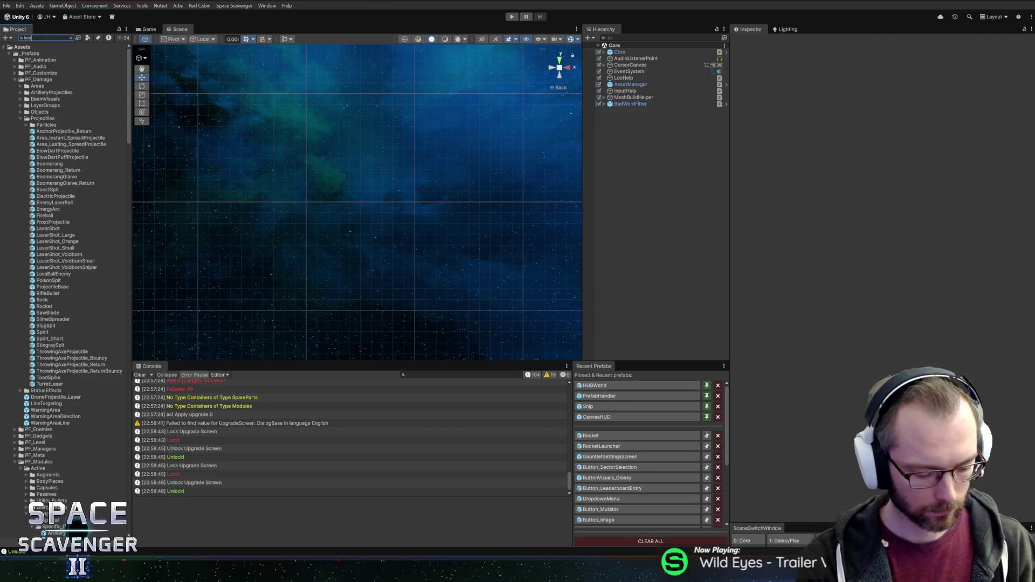
pyautogui.write('vyb')
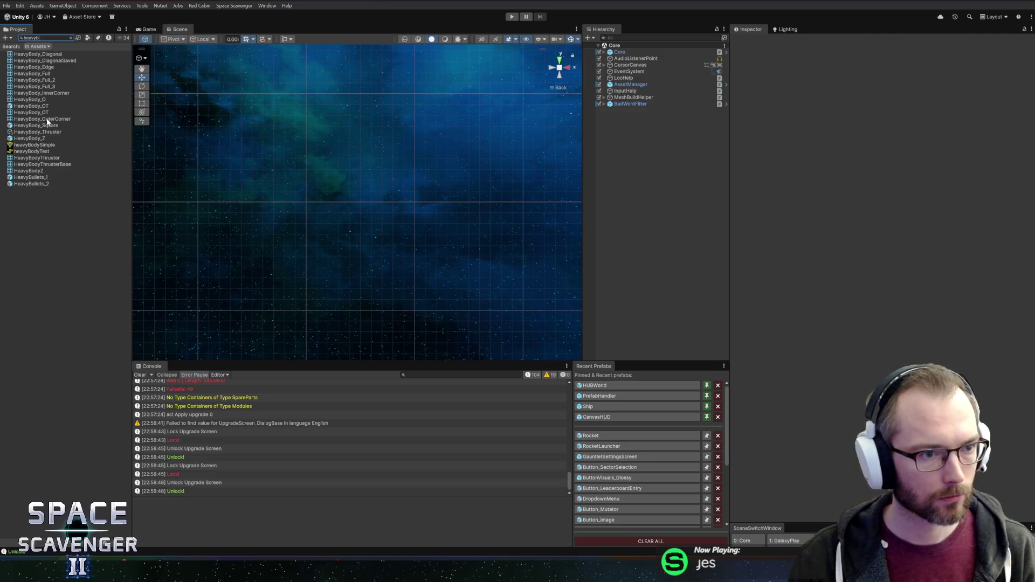
pyautogui.press('Escape')
pyautogui.scroll(-5, 62, 388)
pyautogui.doubleClick(65, 362)
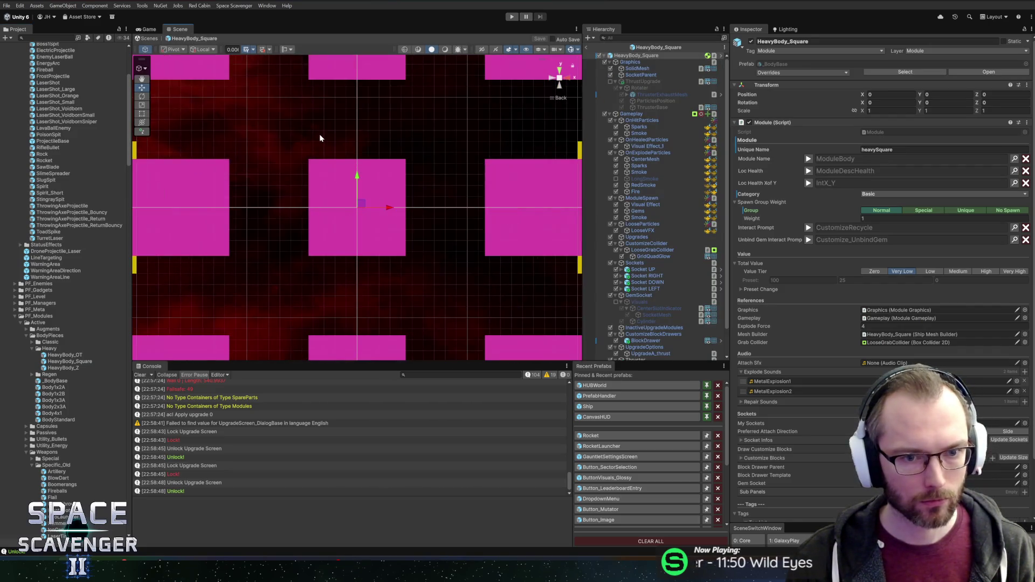
pyautogui.scroll(-5, 342, 154)
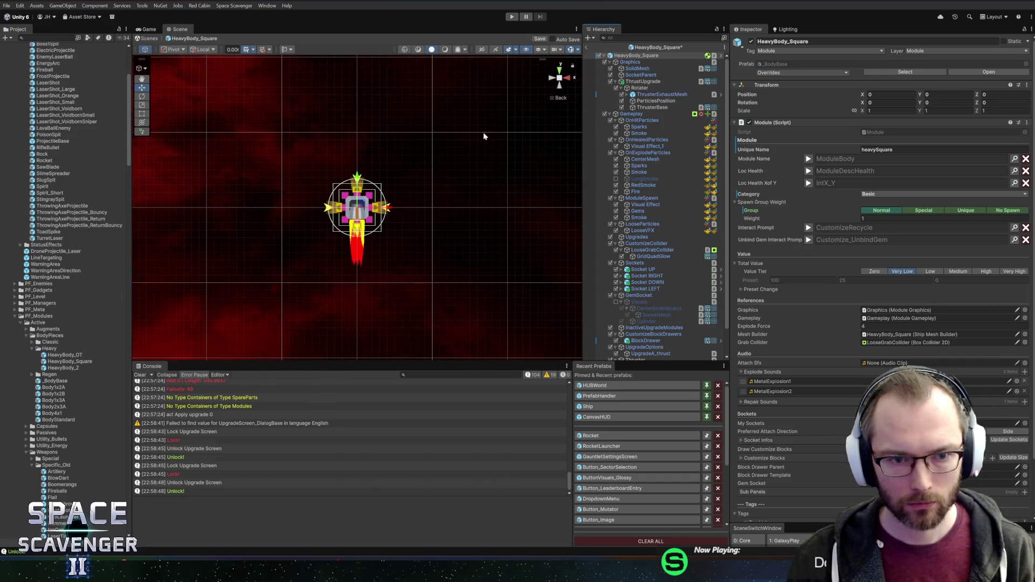
pyautogui.scroll(3, 474, 133)
pyautogui.hotkey('ctrl', 'z')
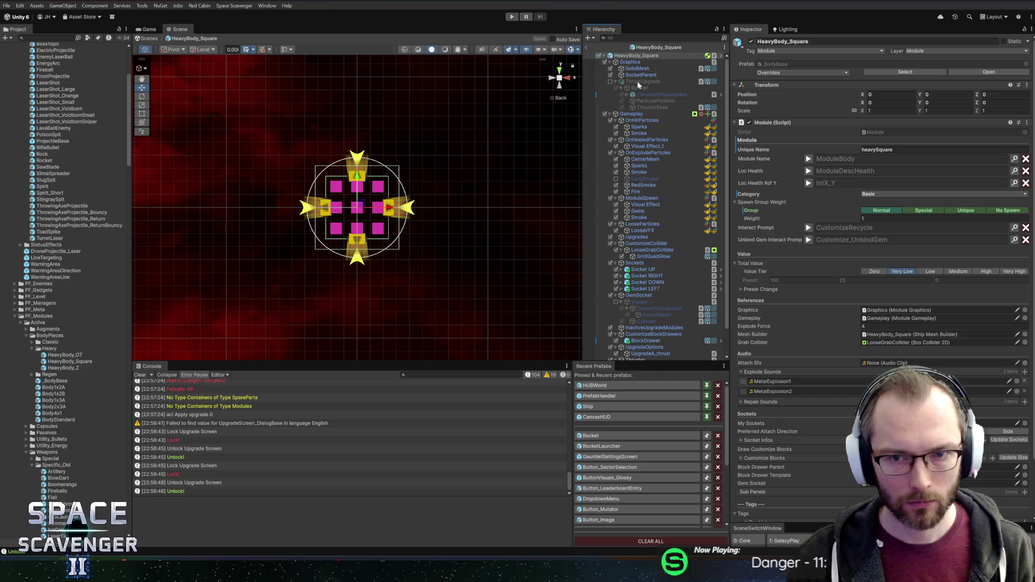
# - Inspect the ThrustUpgrade, Rotater, ThrusterExhaustMesh, ParticlesPosition and ThrusterBase objects, then UpgradeA_thrust
pyautogui.click(641, 82)
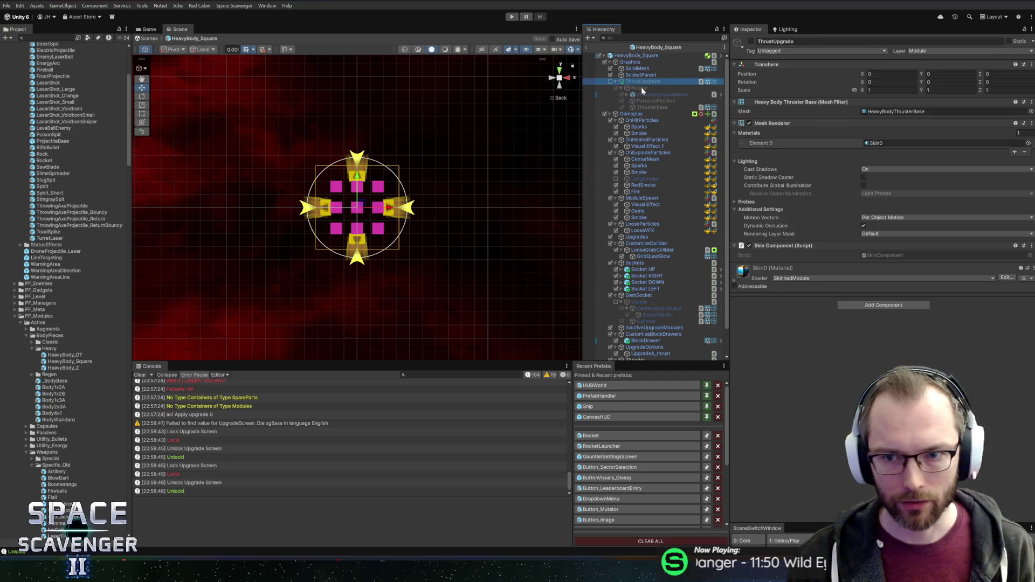
pyautogui.click(641, 88)
pyautogui.click(642, 95)
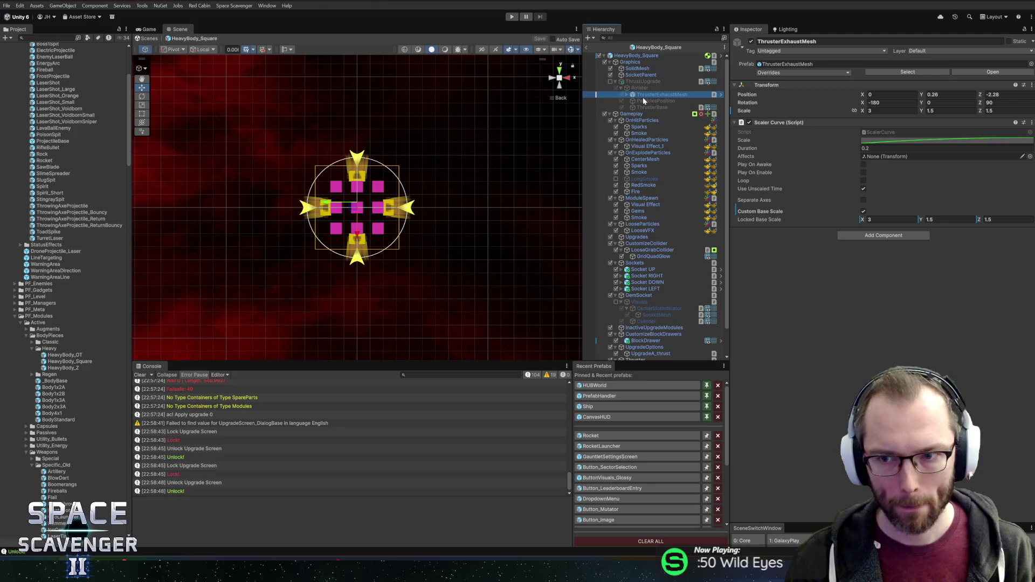
pyautogui.click(643, 100)
pyautogui.click(642, 107)
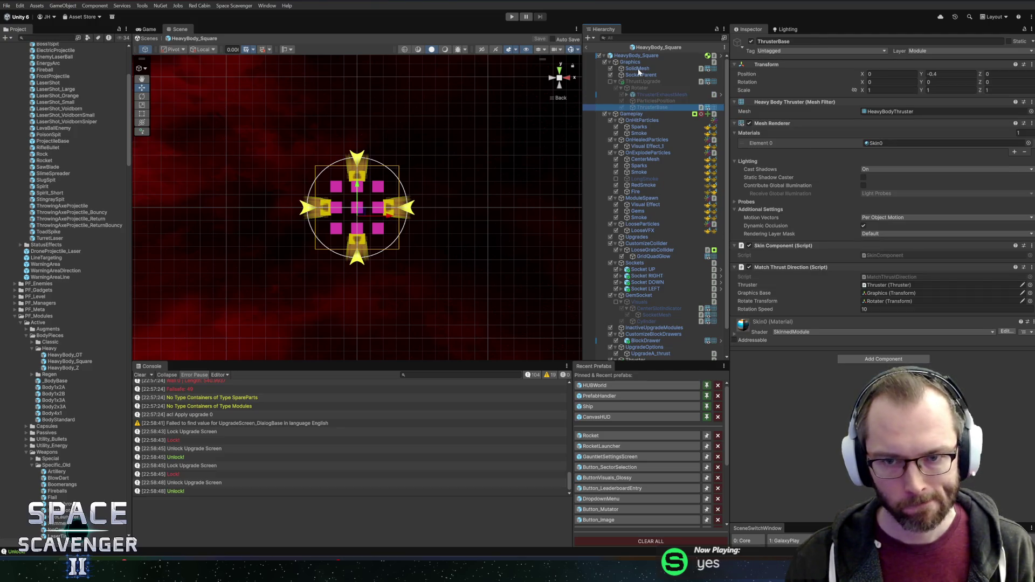
pyautogui.click(635, 82)
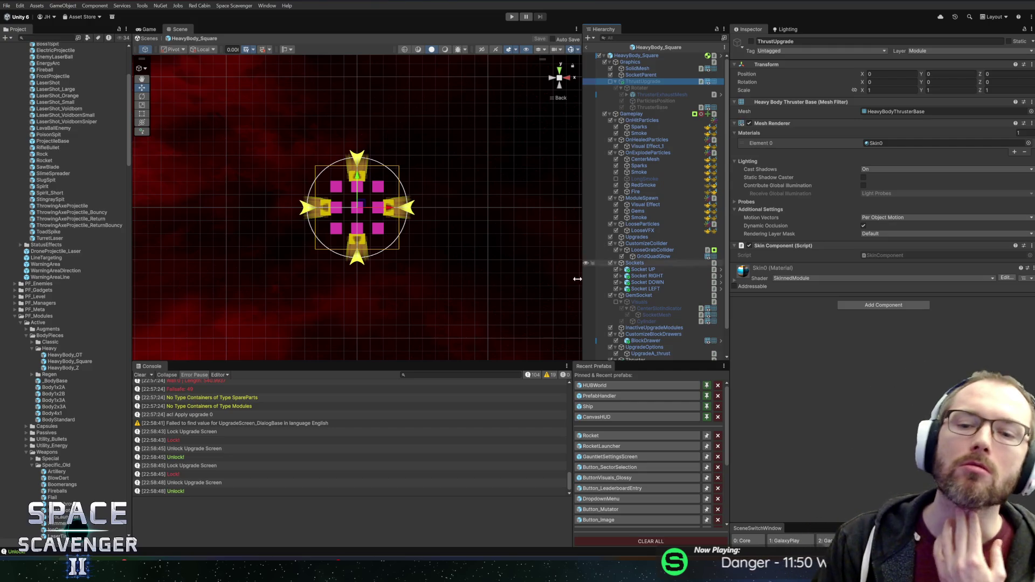
pyautogui.scroll(-2, 667, 299)
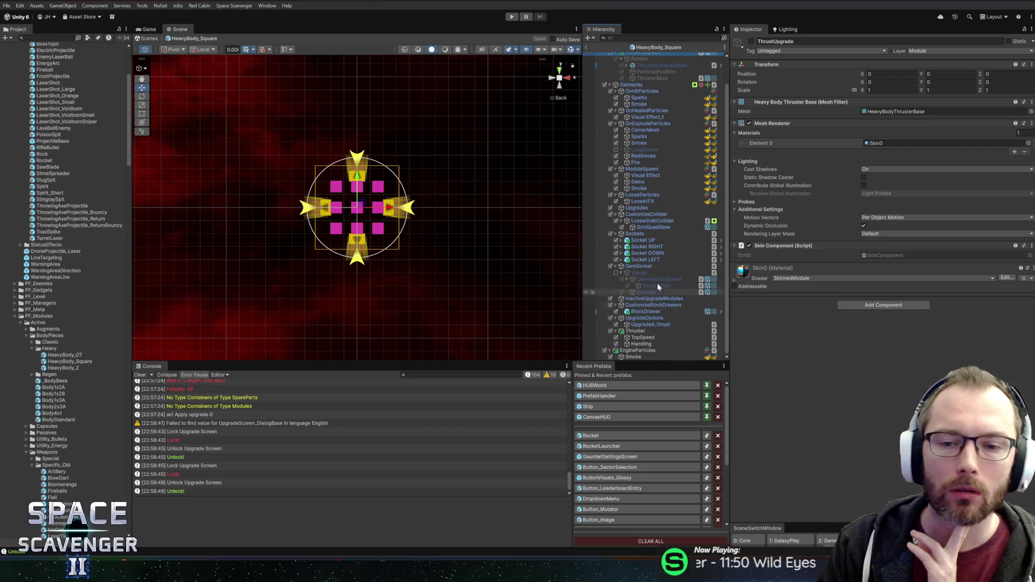
pyautogui.click(655, 325)
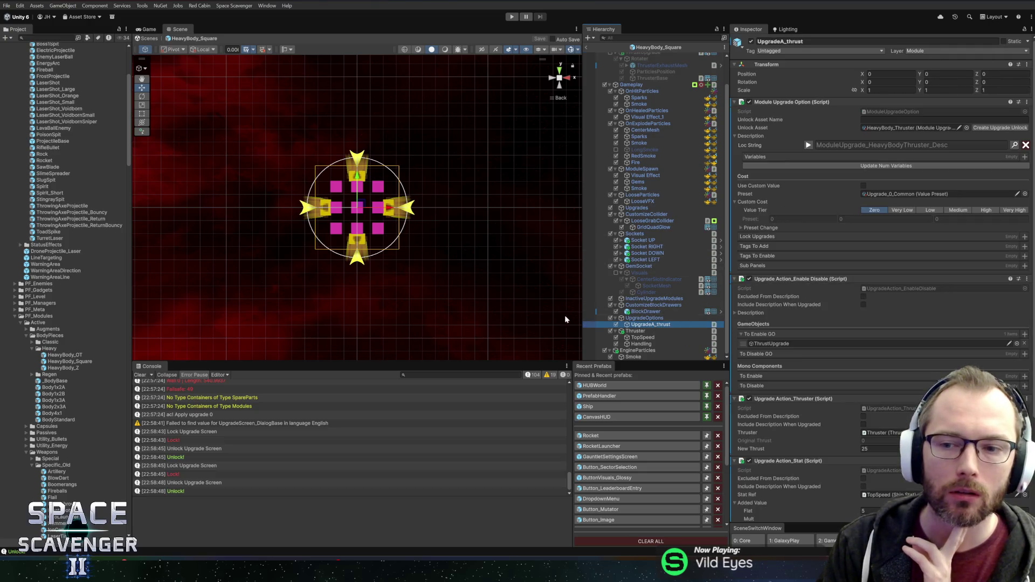
# - Follow UpgradeA_thrust's references to its Thruster and open the Thruster script for editing
pyautogui.scroll(-5, 773, 248)
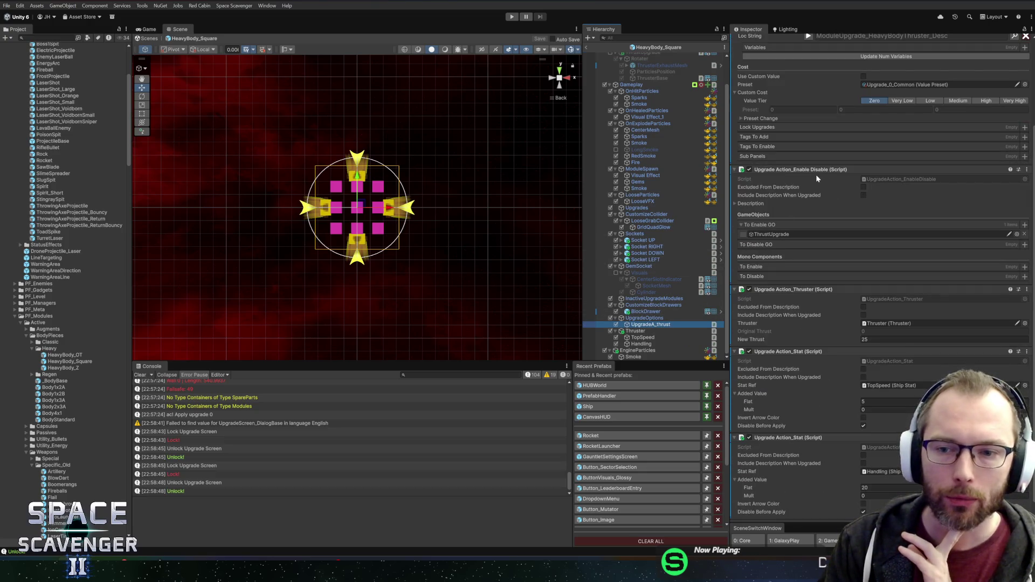
pyautogui.click(779, 235)
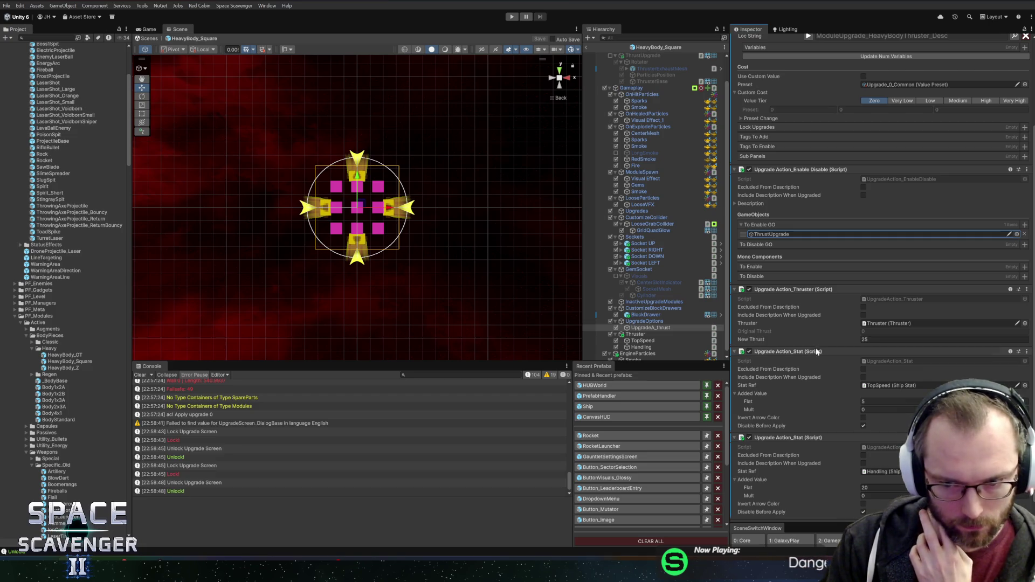
pyautogui.scroll(-1, 820, 369)
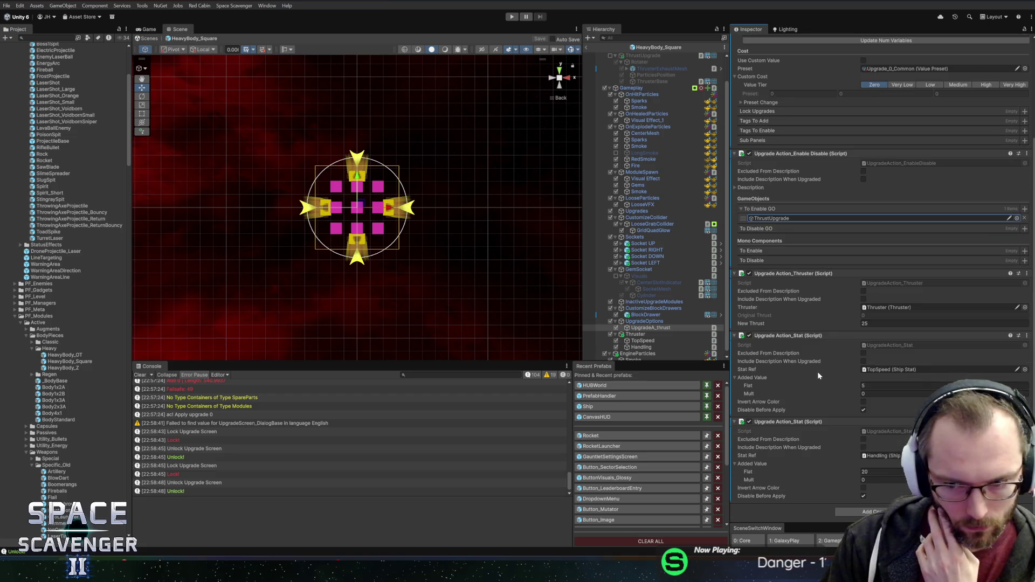
pyautogui.click(887, 307)
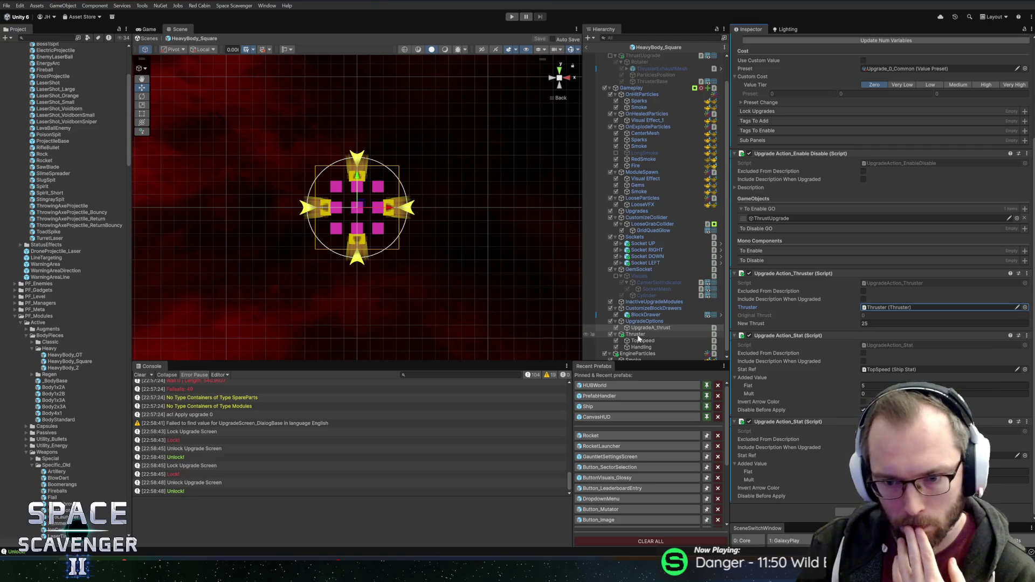
pyautogui.click(636, 334)
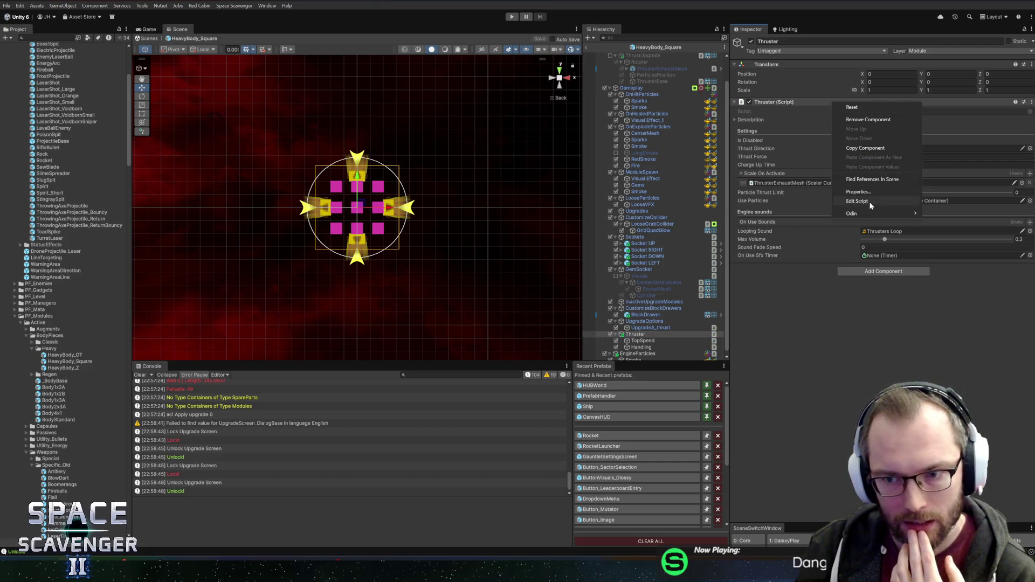
pyautogui.click(857, 201)
# - Search Thruster.cs for IsDisabled, checking the hasRunStart check and the line 50 assignment
pyautogui.doubleClick(436, 169)
pyautogui.hotkey('ctrl', 'f')
pyautogui.press('Return')
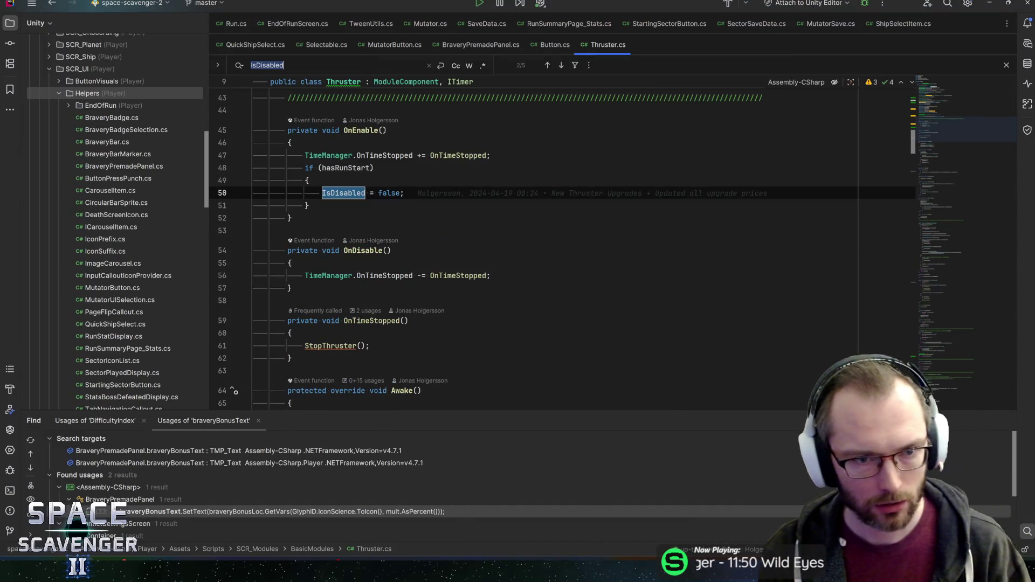
pyautogui.click(355, 168)
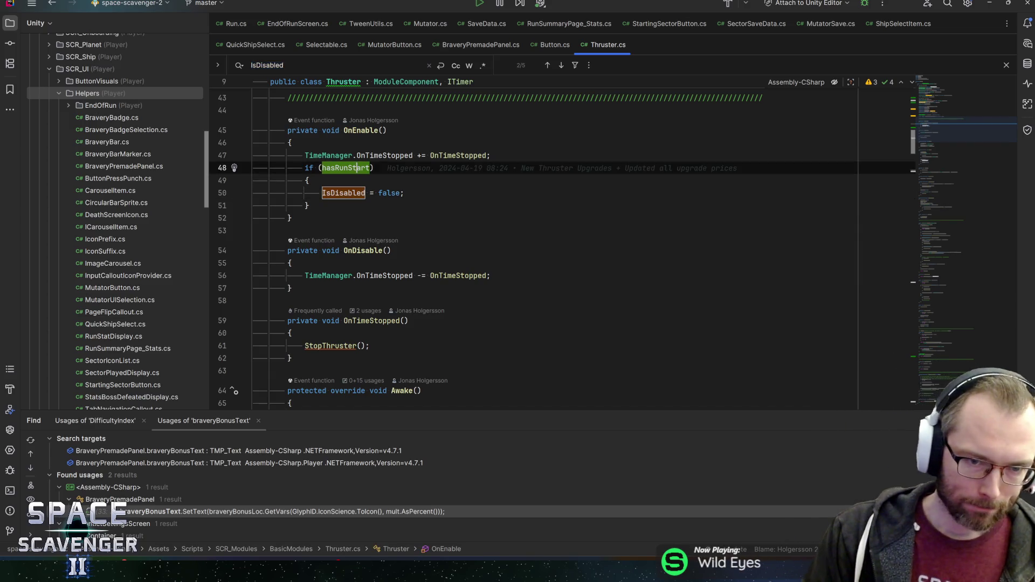
pyautogui.click(357, 193)
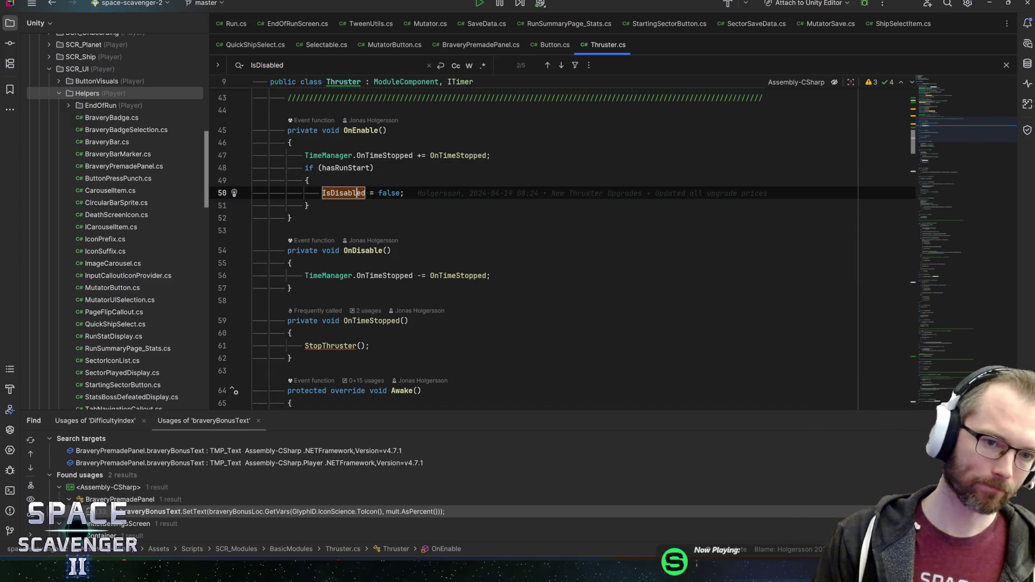
pyautogui.scroll(1, 562, 249)
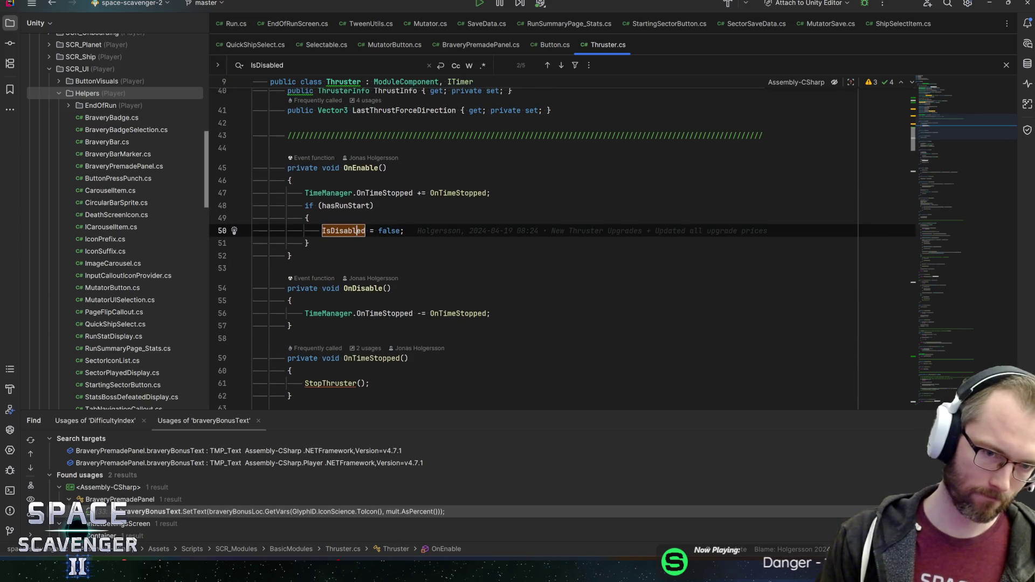
# - Review the IsDisabled declaration and remaining usages, then start a class search for 'upgradeaction_th'
pyautogui.hotkey('shift', 'F3')
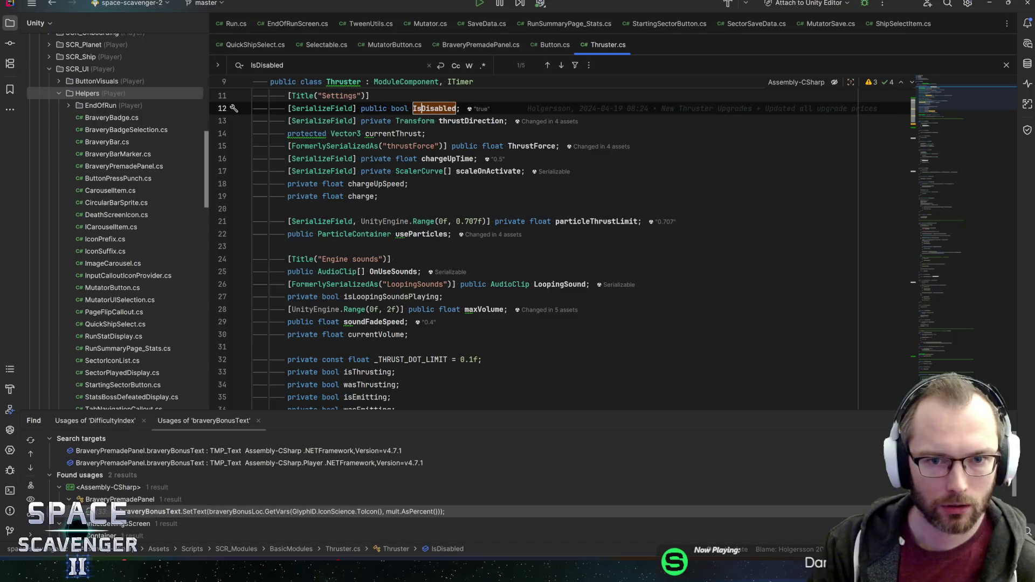
pyautogui.scroll(-15, 539, 243)
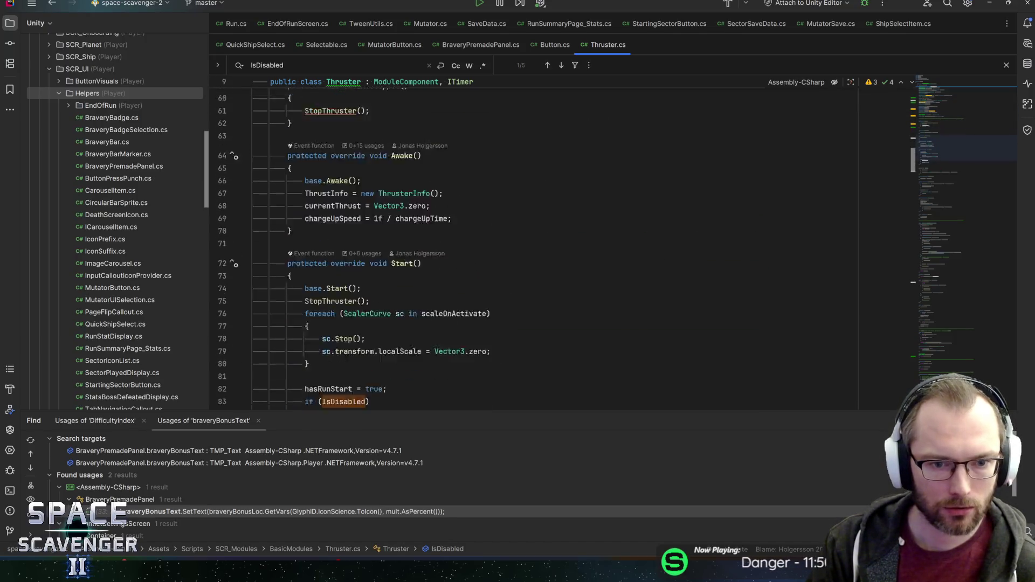
pyautogui.scroll(-6, 540, 242)
pyautogui.moveTo(952, 173); pyautogui.dragTo(953, 398)
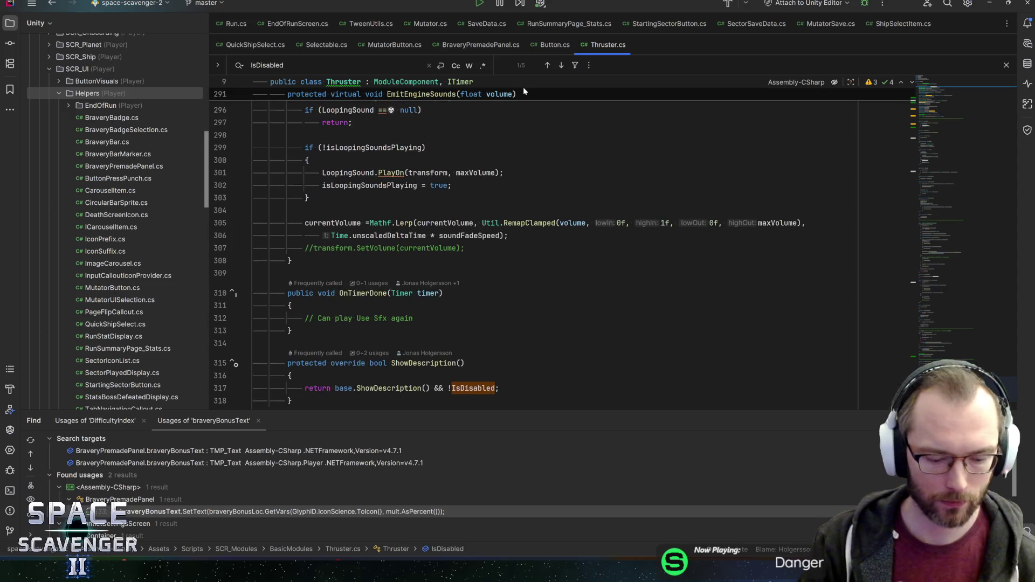
pyautogui.hotkey('ctrl', 'n')
pyautogui.write('upgradeaction_th')
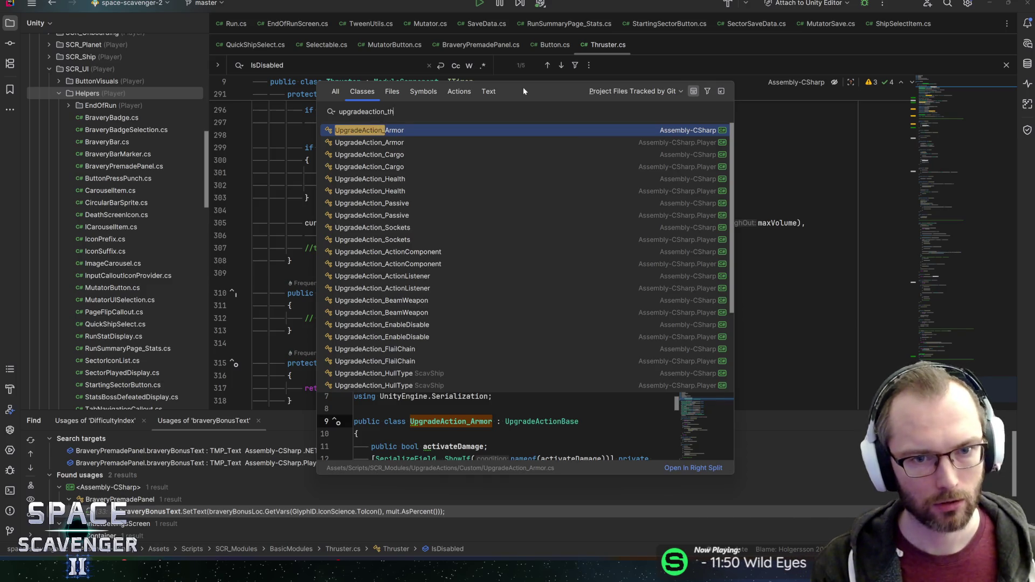
# - Open UpgradeAction_Thruster and add 'thruster.IsDisabled = false;' above thruster.enabled in Apply
pyautogui.press('Return')
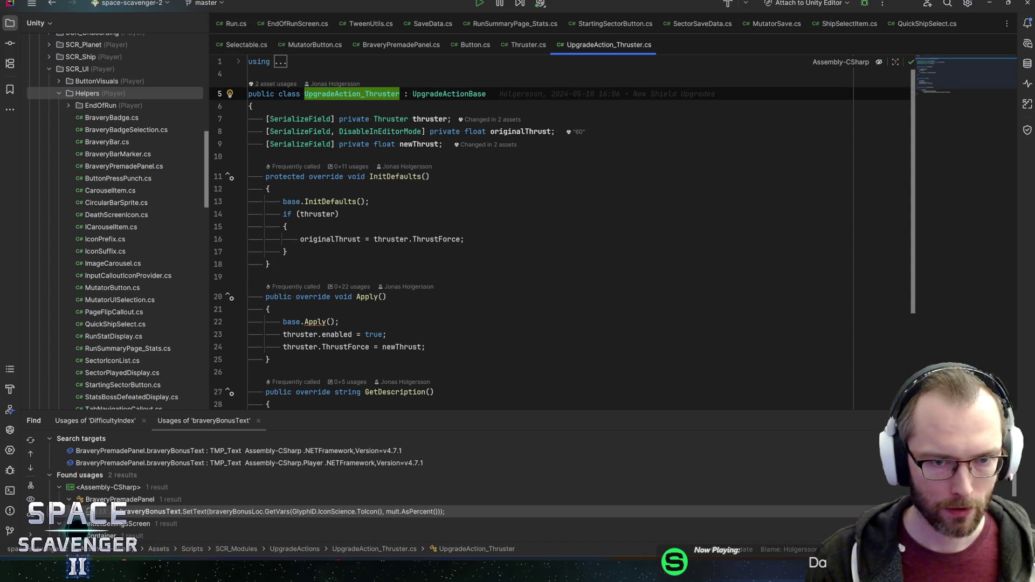
pyautogui.doubleClick(430, 118)
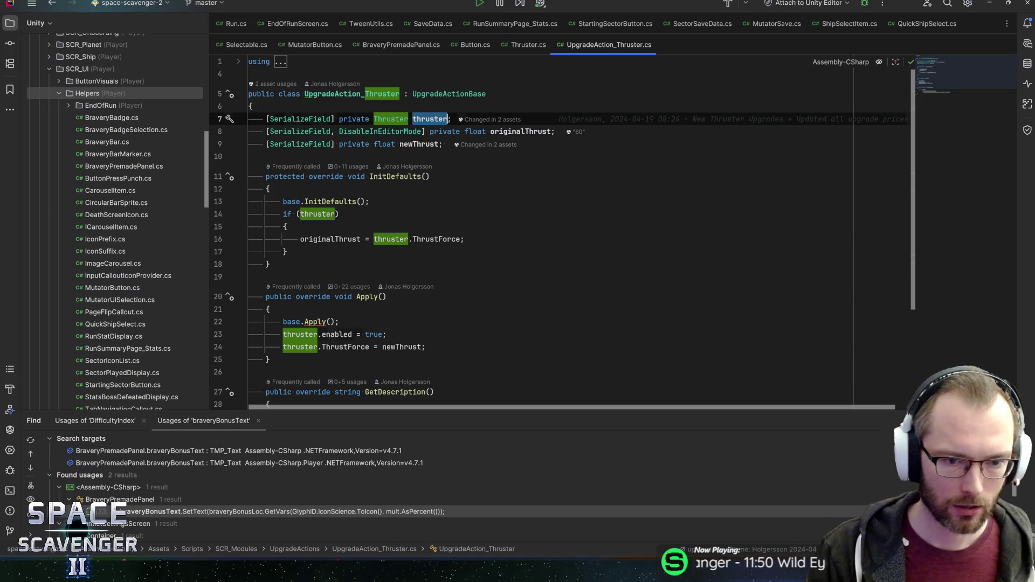
pyautogui.click(335, 335)
pyautogui.hotkey('ctrl', 'alt', 'Return')
pyautogui.write('thruster')
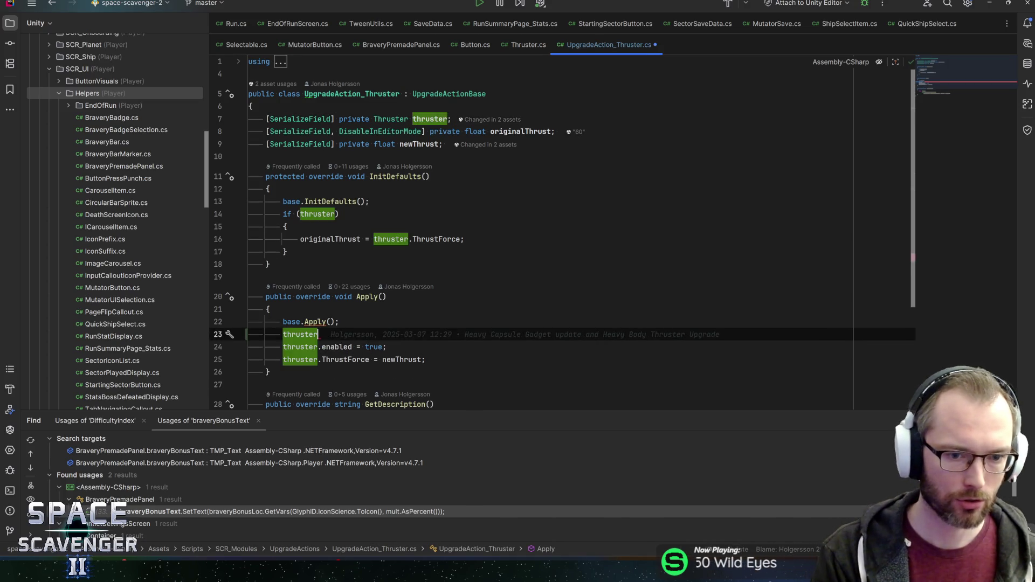
pyautogui.write('.iSdi')
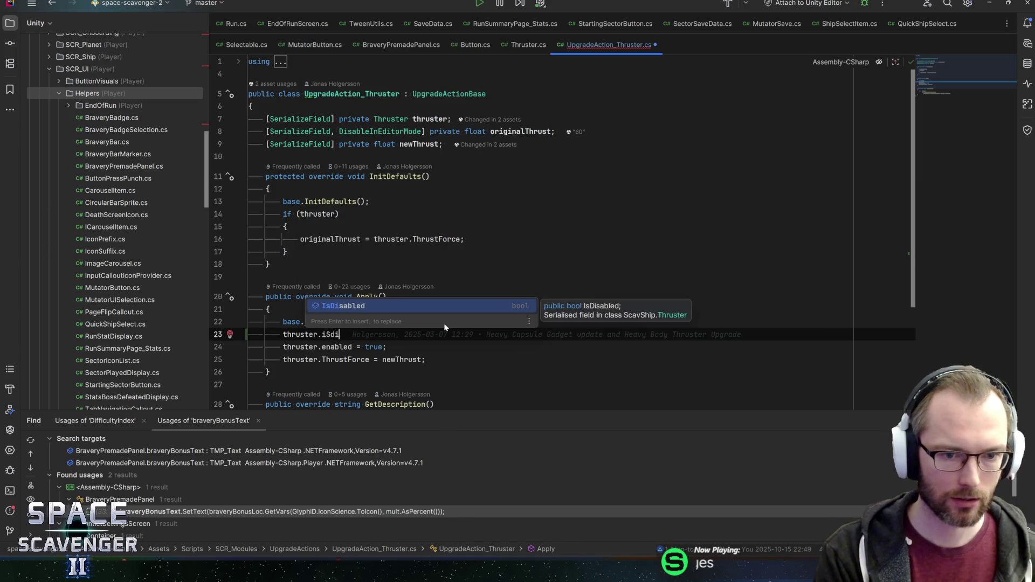
pyautogui.press('Return')
pyautogui.write('= false;')
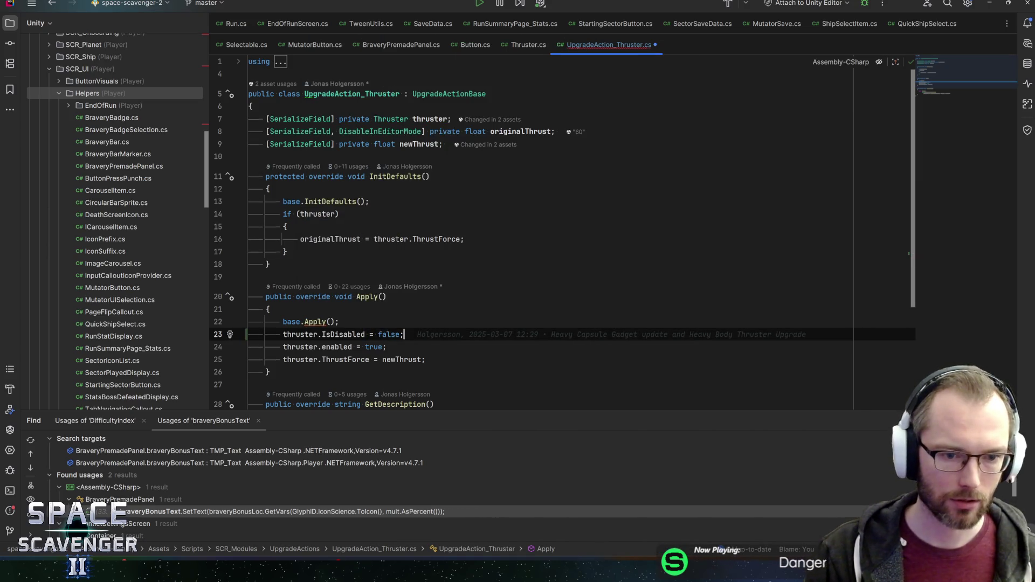
# - Review the new IsDisabled line against thruster.enabled and the Apply method's usages
pyautogui.click(387, 347)
pyautogui.click(403, 334)
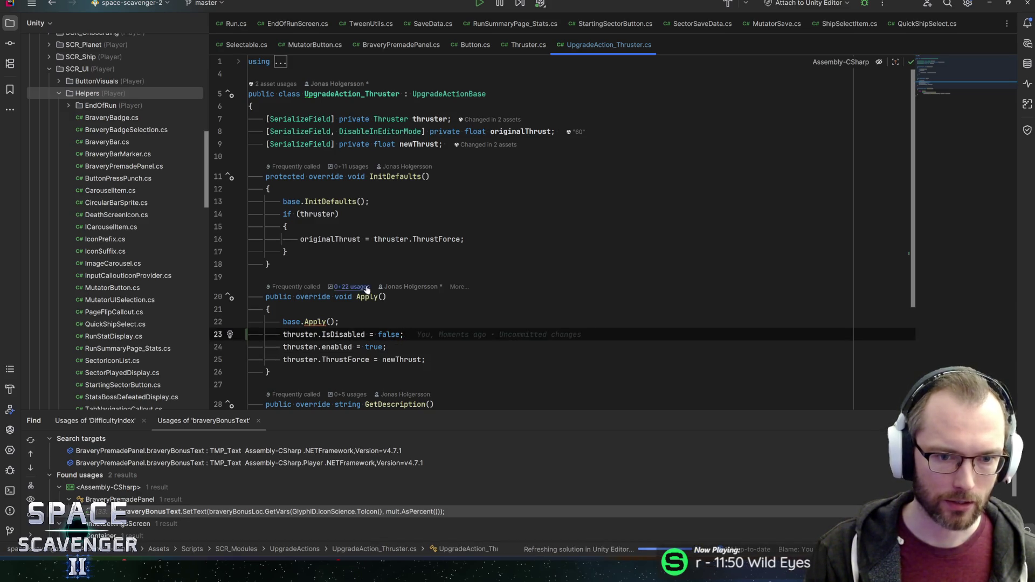
pyautogui.click(362, 296)
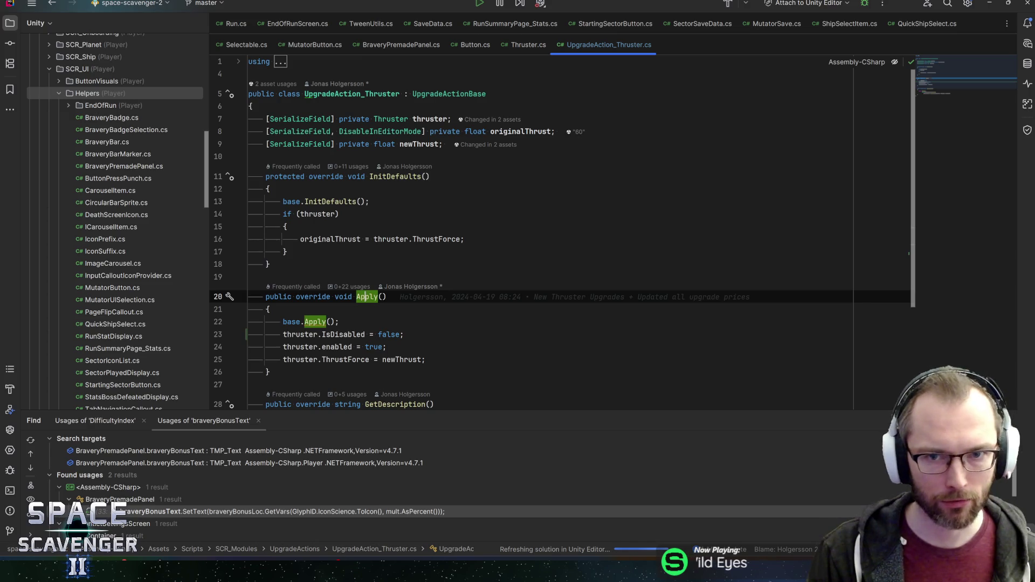
pyautogui.click(339, 334)
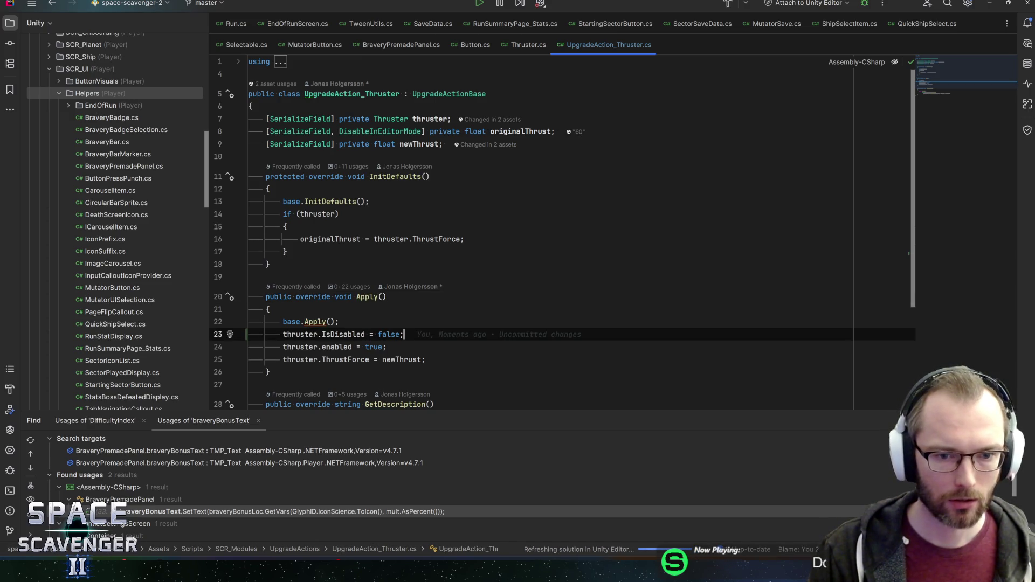
pyautogui.click(386, 347)
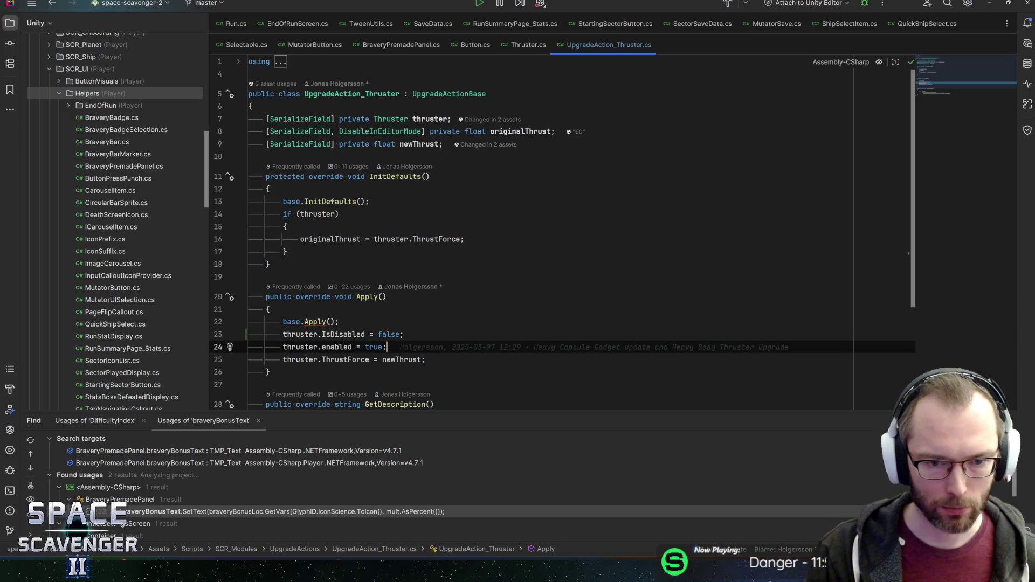
pyautogui.click(403, 334)
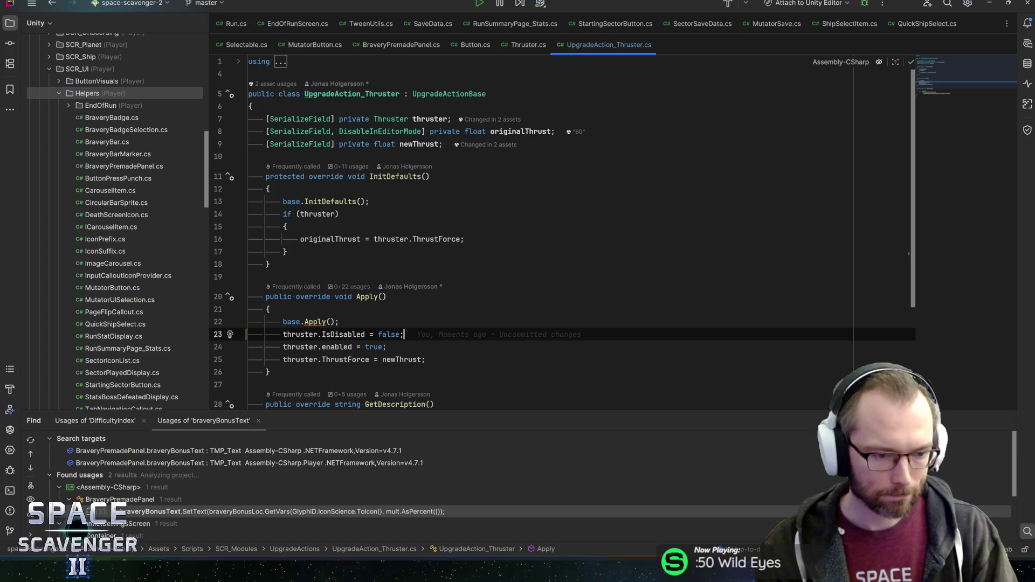
# - Back in Unity, exit HeavyBody_Square prefab editing and start Play mode
pyautogui.hotkey('alt', 'Tab')
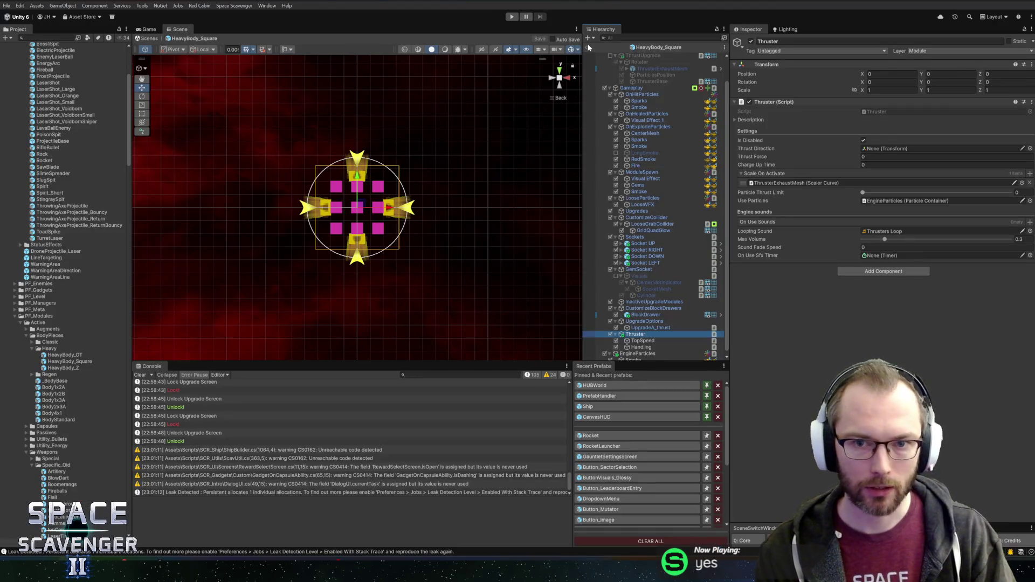
pyautogui.click(588, 48)
pyautogui.click(511, 16)
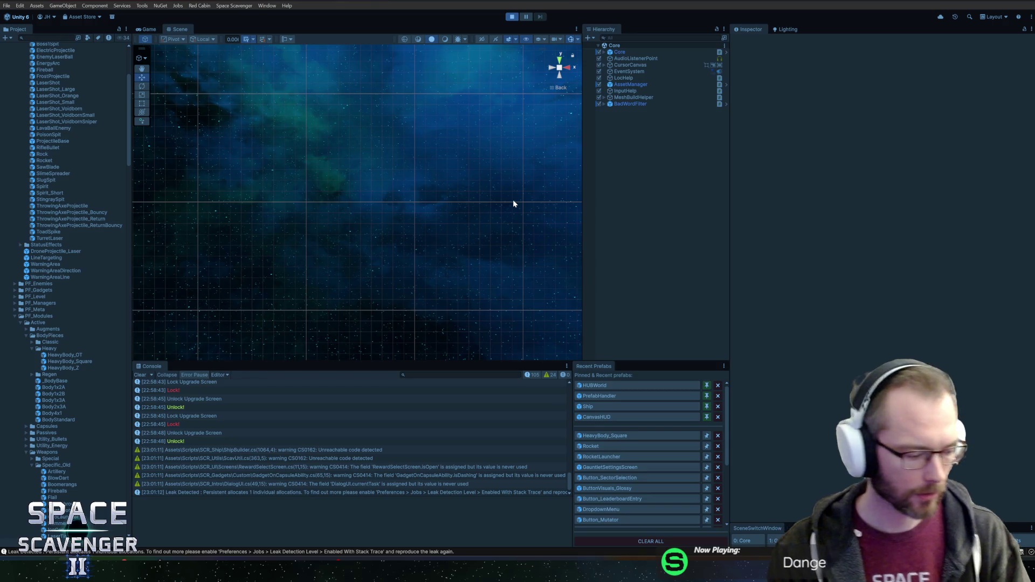
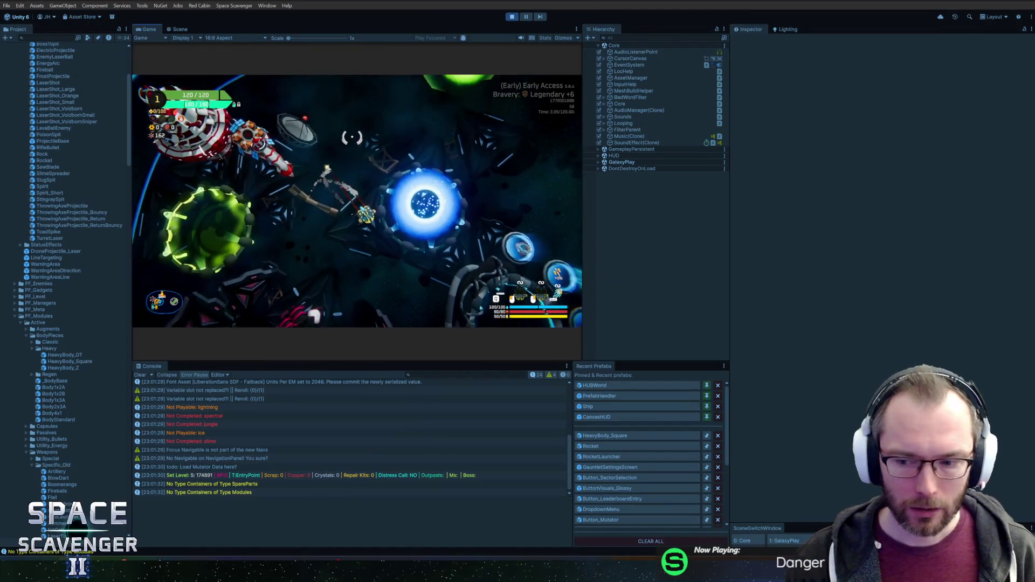
# - Maximize the Game view and check the ship skins at the customisation station
pyautogui.hotkey('shift', 'space')
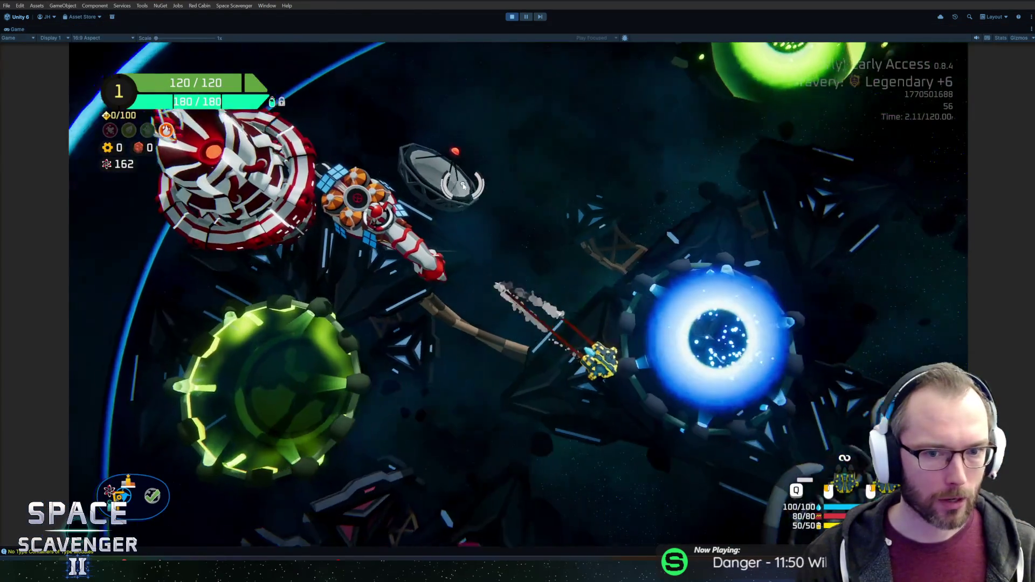
pyautogui.press('d')
pyautogui.press('s')
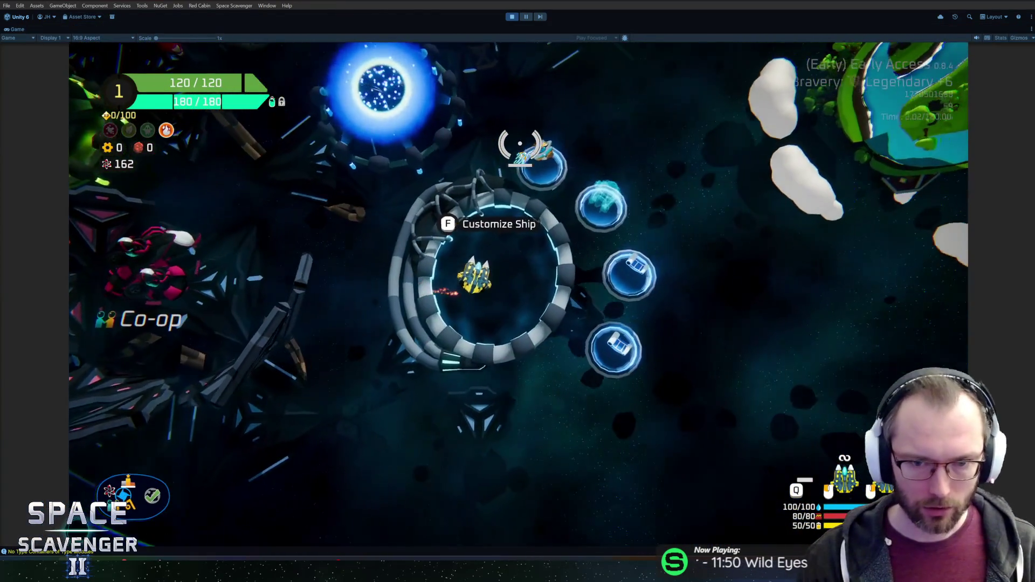
pyautogui.press('f')
pyautogui.press('Escape')
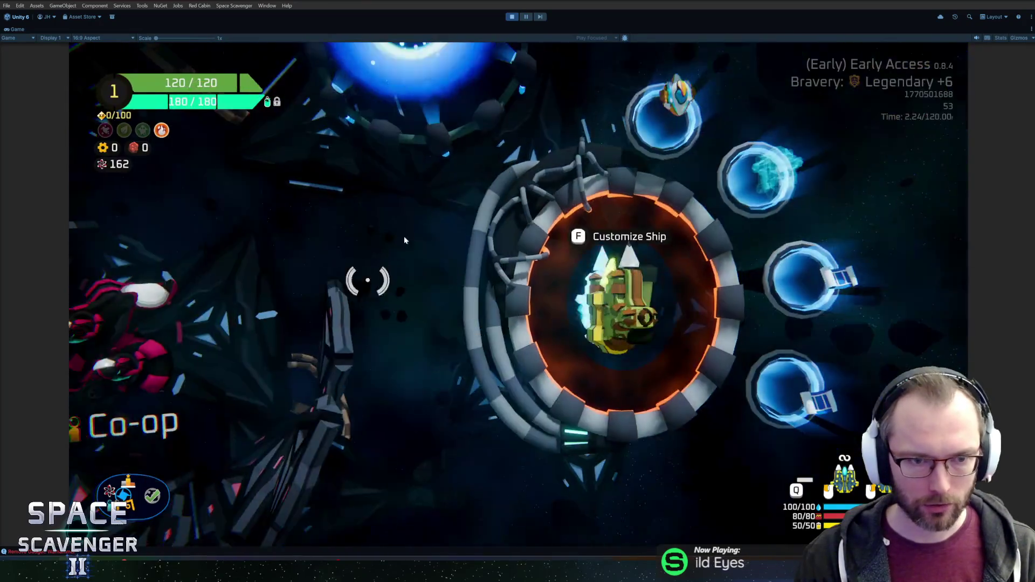
# - Fly into the blue Start Trial portal and warp into the first level
pyautogui.press('w')
pyautogui.press('a')
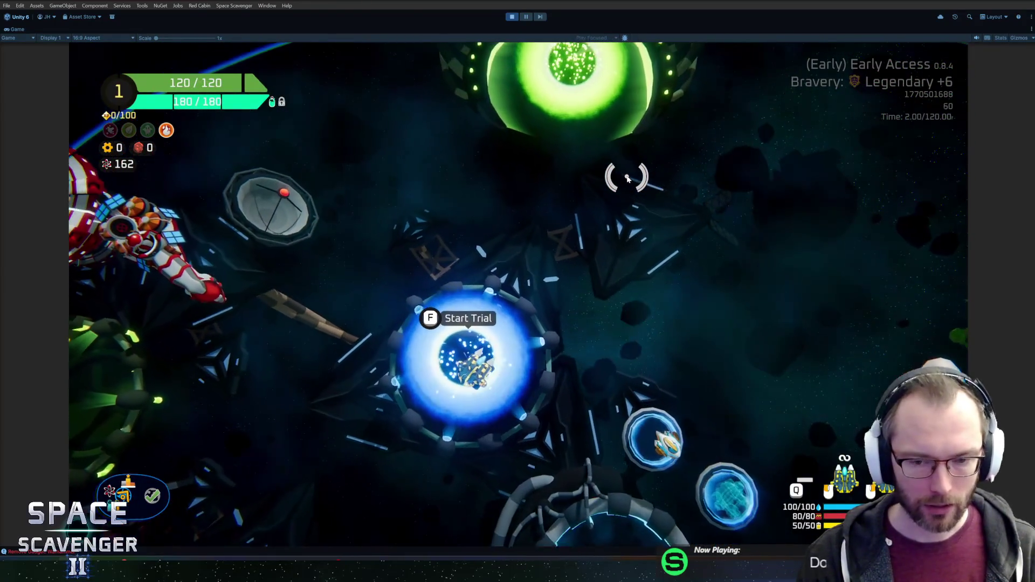
pyautogui.press('f')
pyautogui.press('Escape')
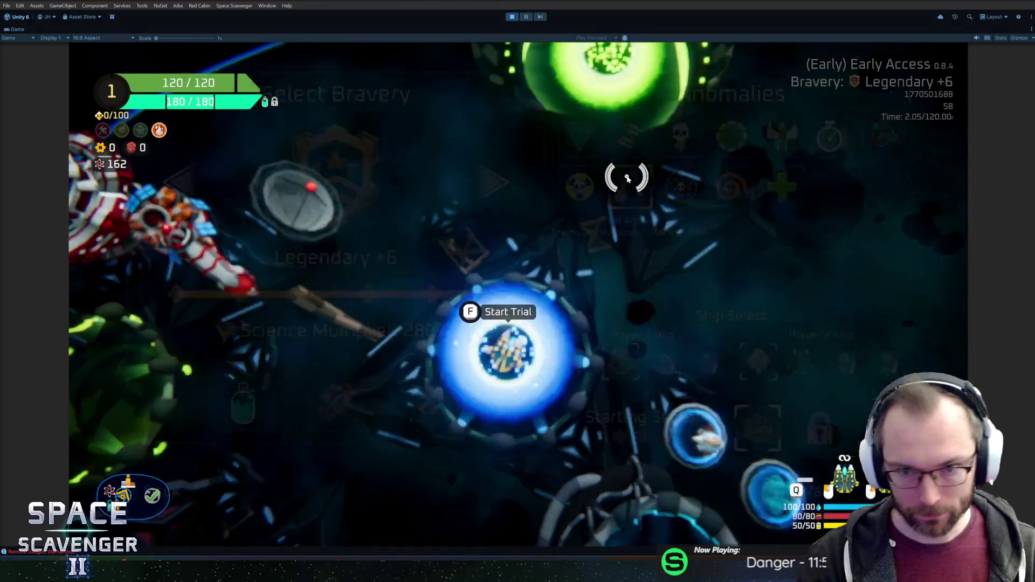
pyautogui.press('f')
pyautogui.press('Return')
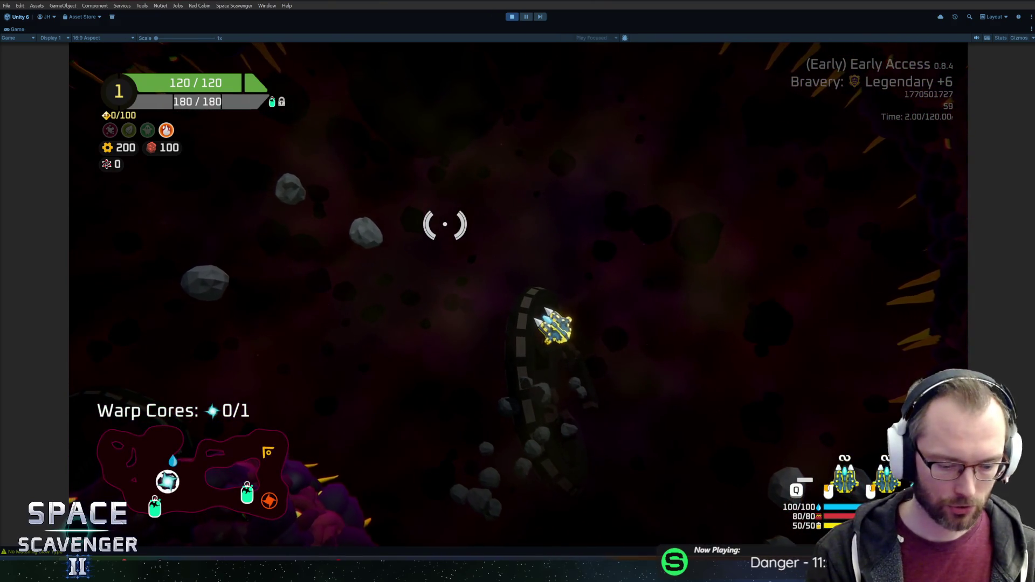
# - Run the 'level clear' and 'add resources' debug commands, then warp to the next sector node
pyautogui.press('`')
pyautogui.write('level clear')
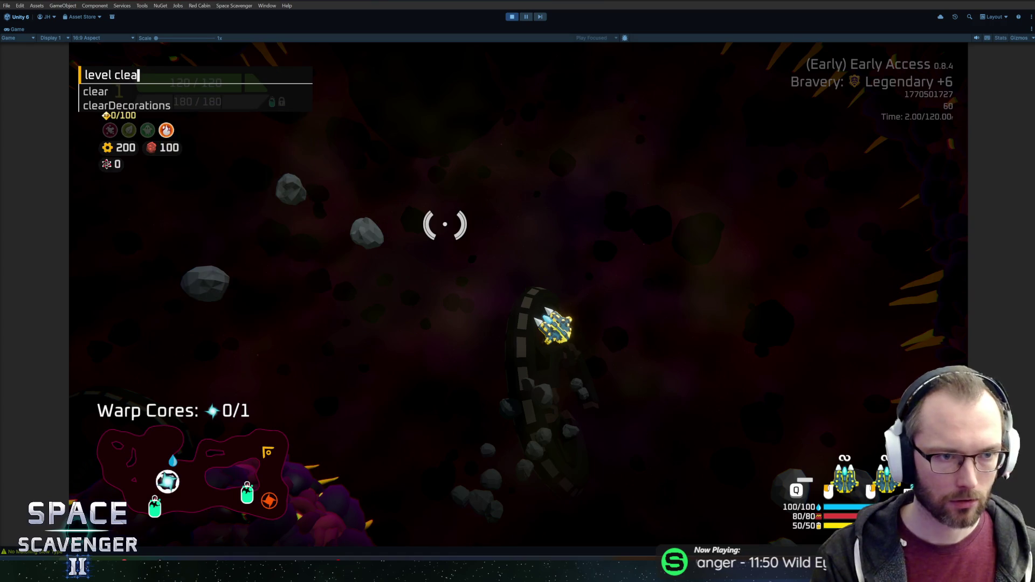
pyautogui.press('Return')
pyautogui.press('`')
pyautogui.write('add resources')
pyautogui.press('Return')
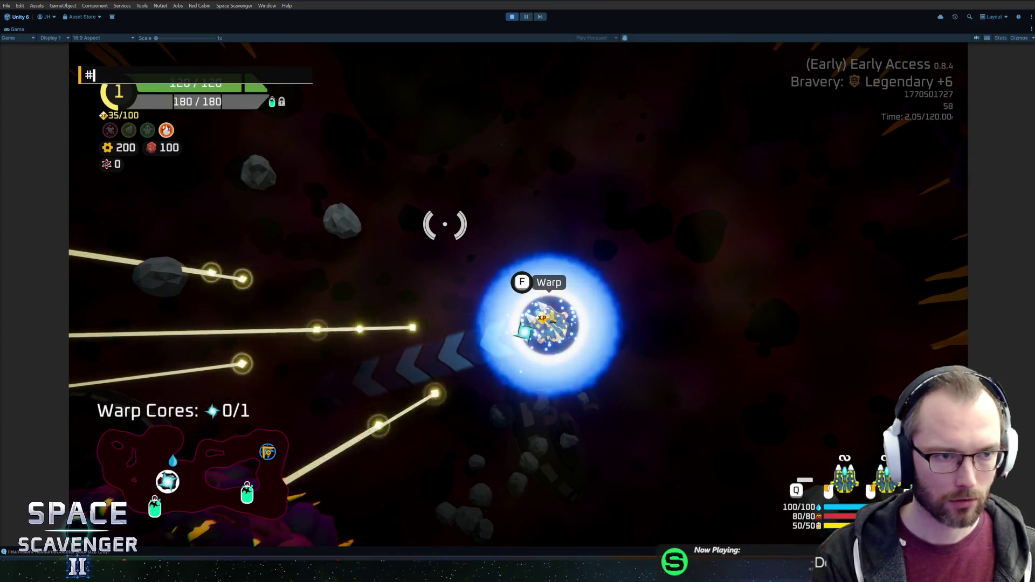
pyautogui.press('`')
pyautogui.press('f')
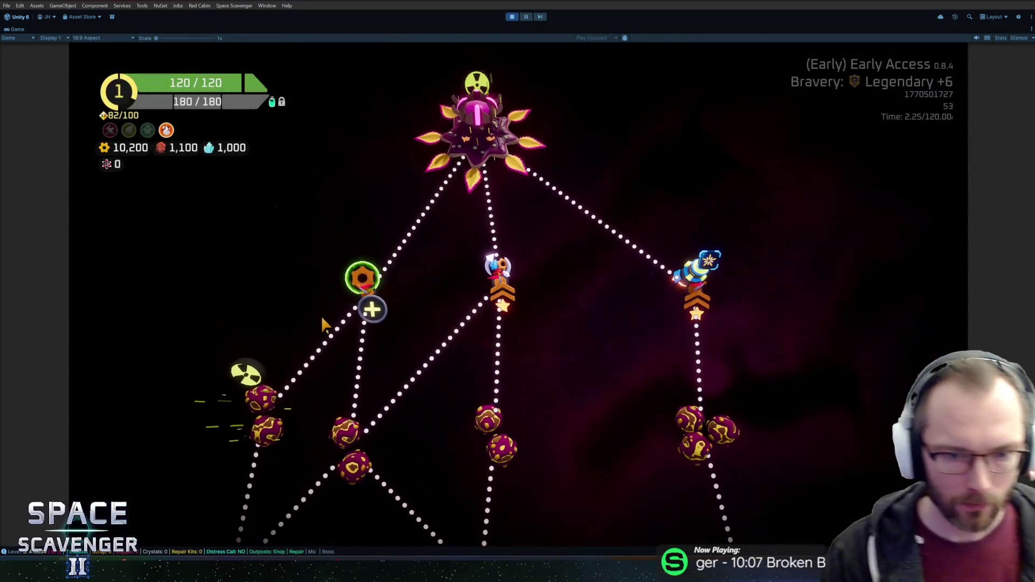
pyautogui.click(361, 303)
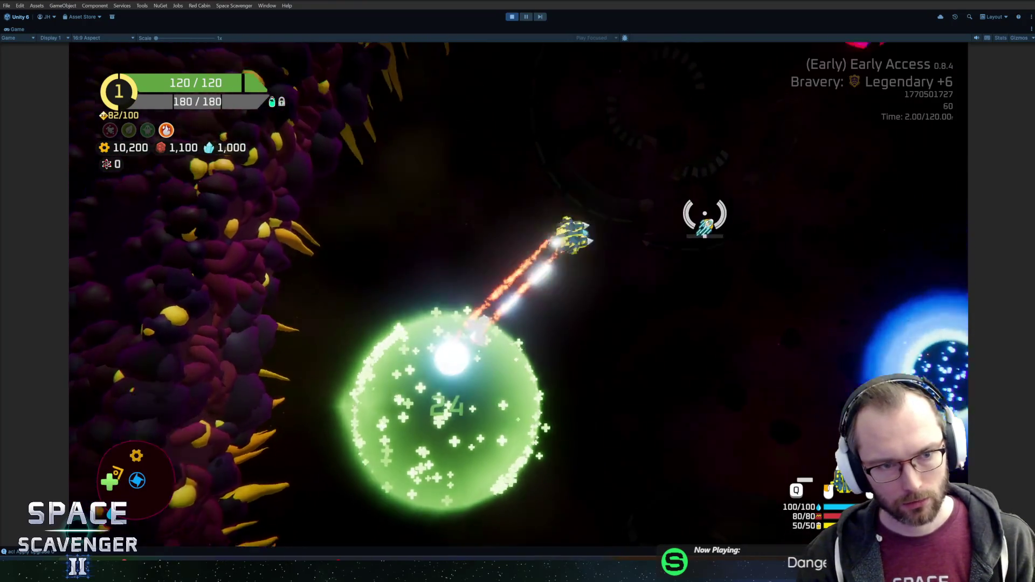
# - Reroll the shop, buy the Body+ part and attach it to the ship's bottom
pyautogui.press('w')
pyautogui.press('d')
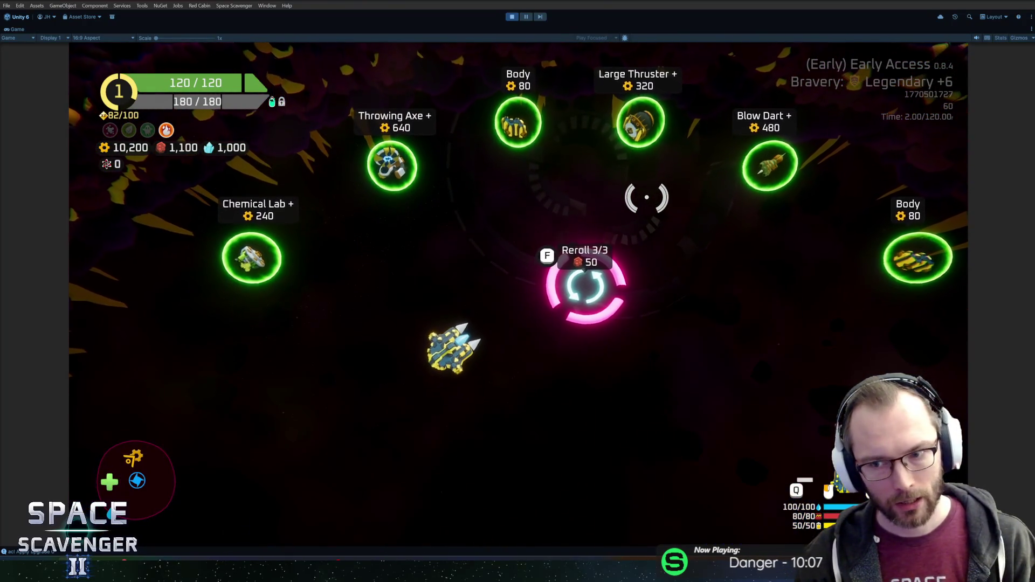
pyautogui.press('f')
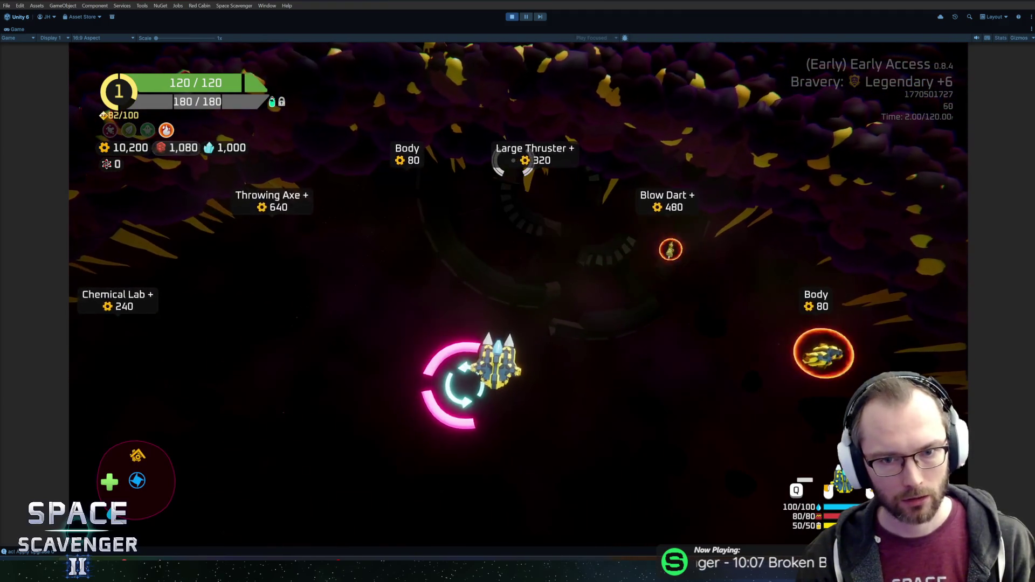
pyautogui.press('d')
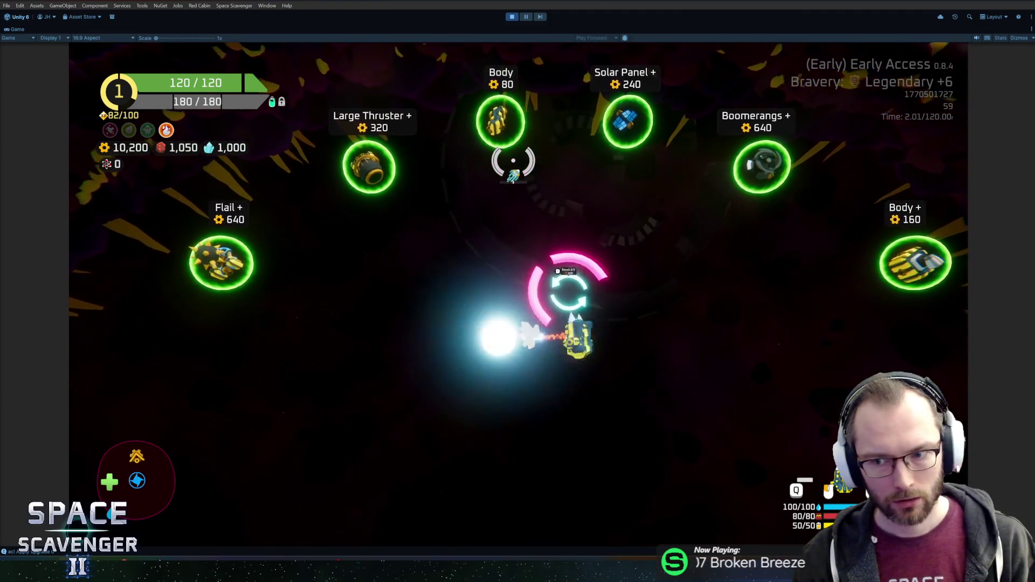
pyautogui.press('f')
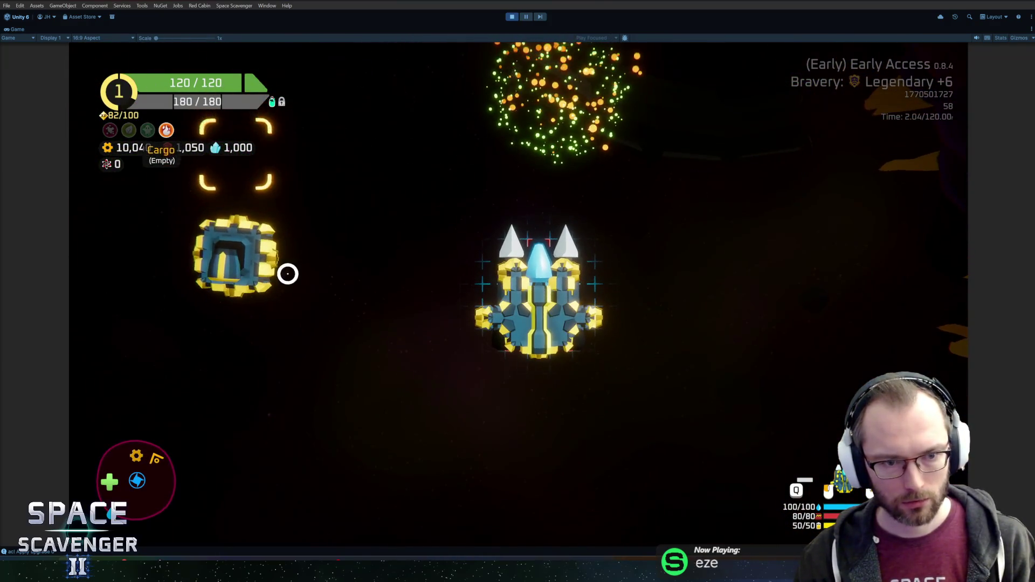
pyautogui.moveTo(288, 274)
pyautogui.mouseDown()
pyautogui.moveTo(460, 340)
pyautogui.moveTo(504, 385)
pyautogui.mouseUp()
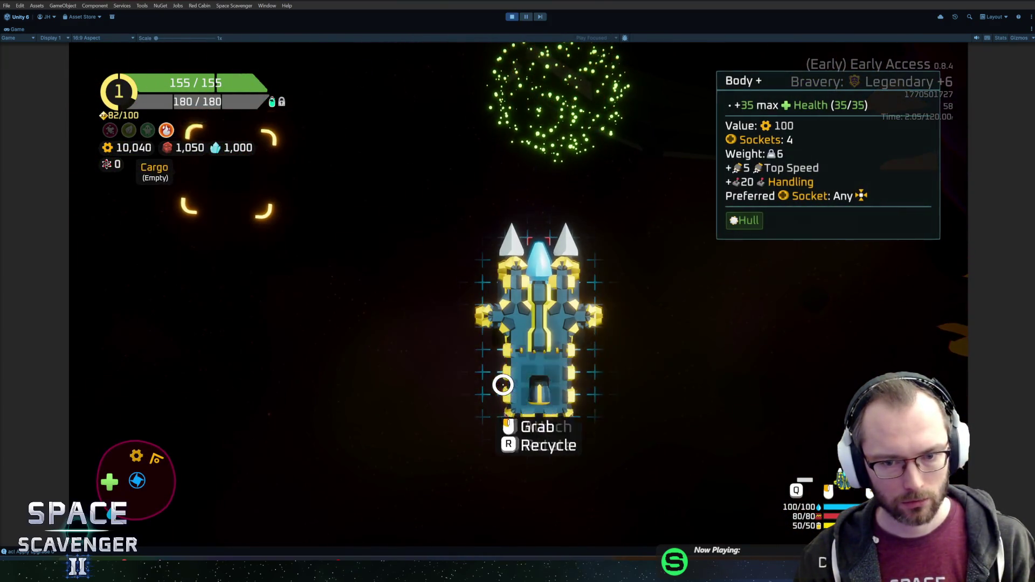
# - Fly toward the blue portal, testing upward, downward and leftward thrust
pyautogui.press('a')
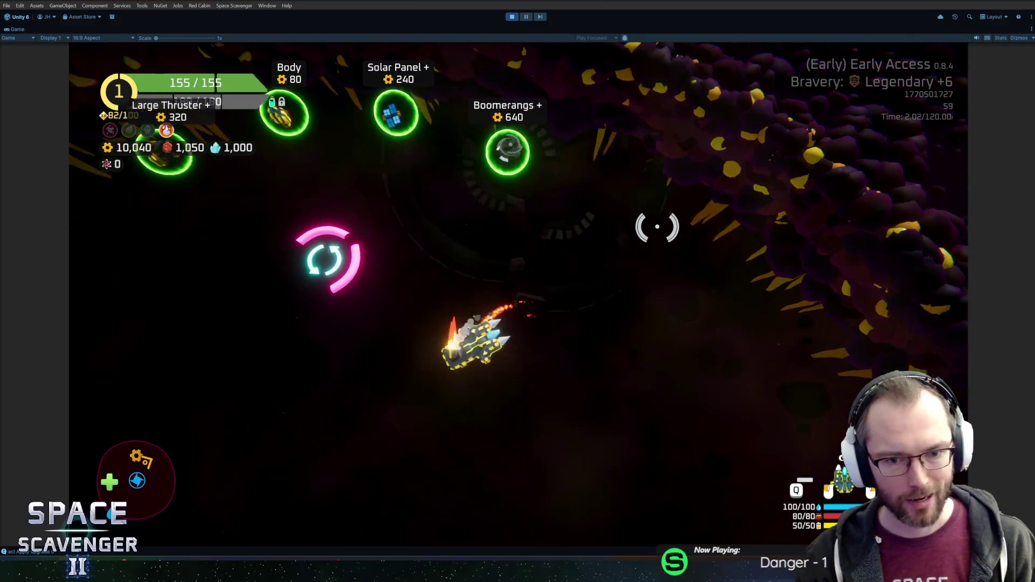
pyautogui.press('s')
pyautogui.press('w')
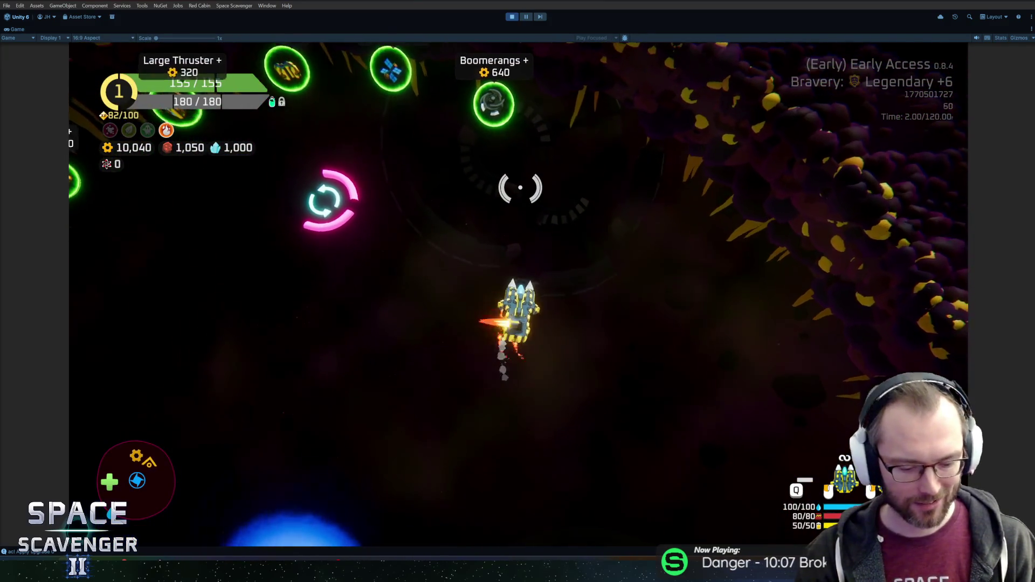
pyautogui.press('s')
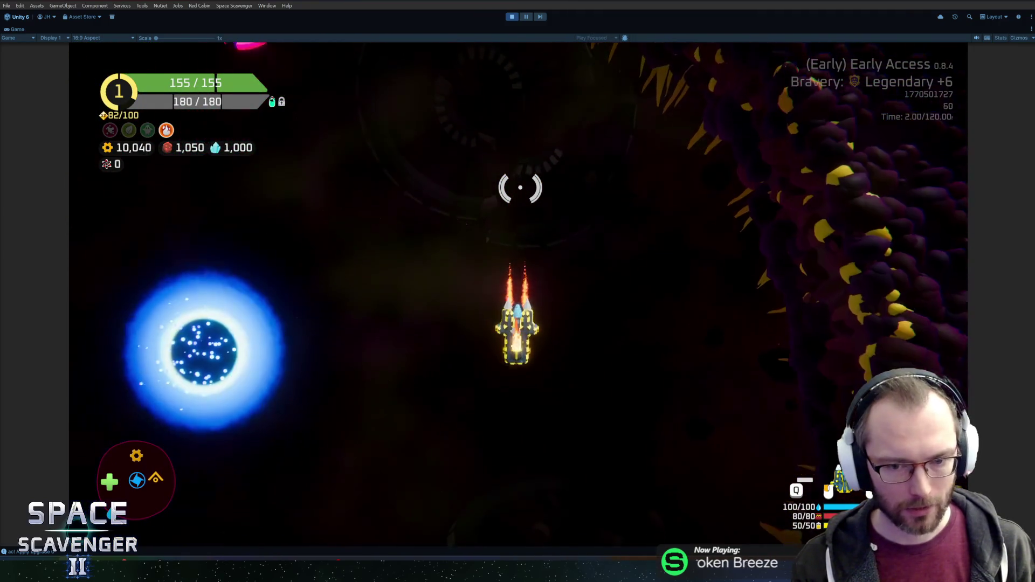
pyautogui.press('w')
pyautogui.press('w')
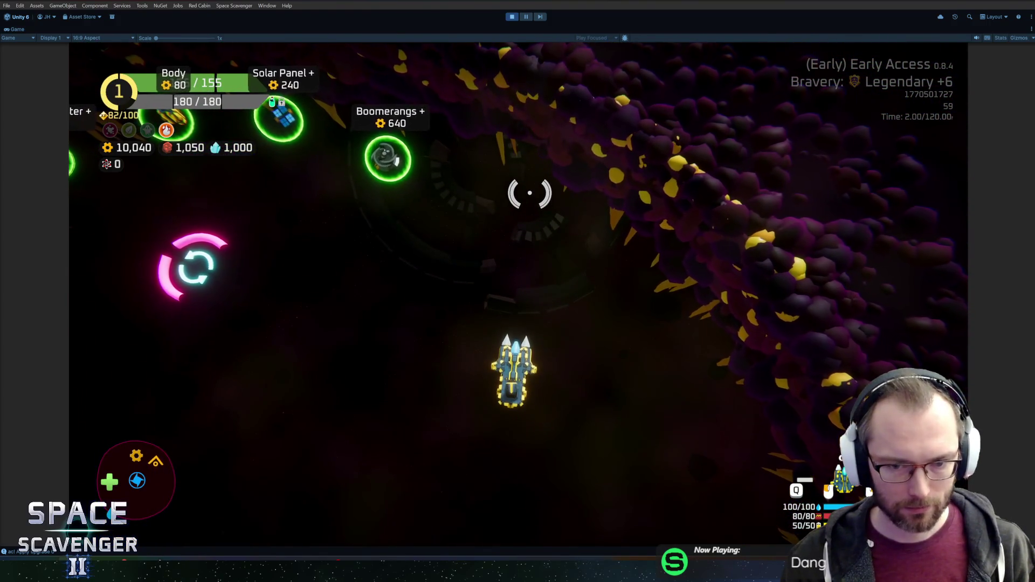
pyautogui.press('a')
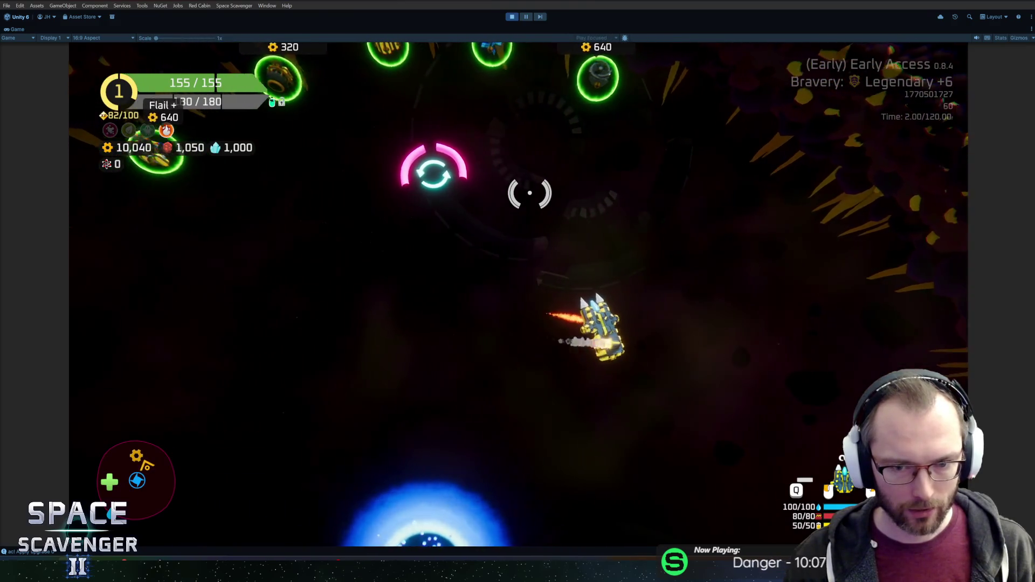
pyautogui.press('s')
pyautogui.press('a')
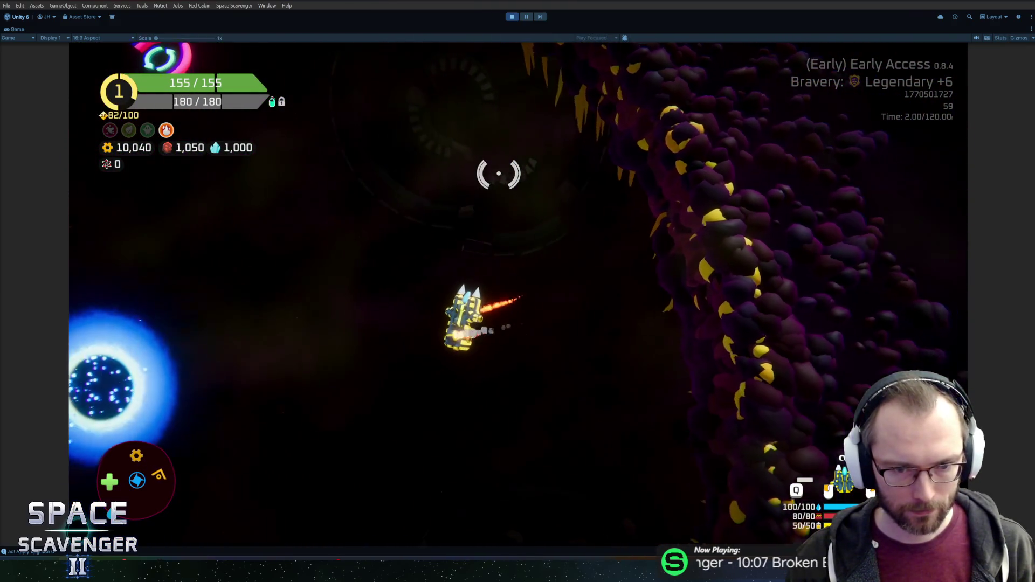
# - Thrust through the healing zone and past the shop items, then stop Play mode
pyautogui.scroll(5, 538, 180)
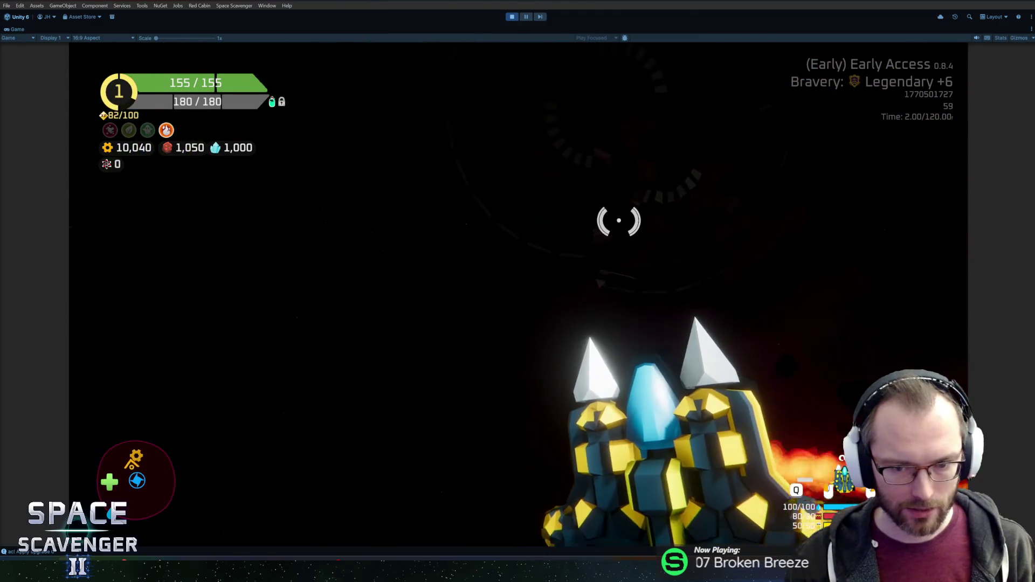
pyautogui.press('a')
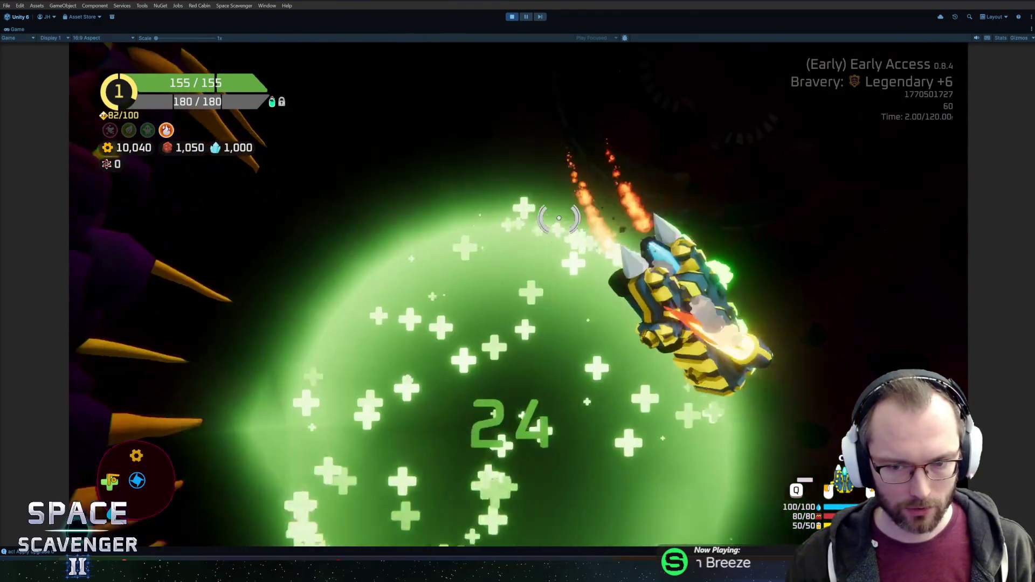
pyautogui.press('w')
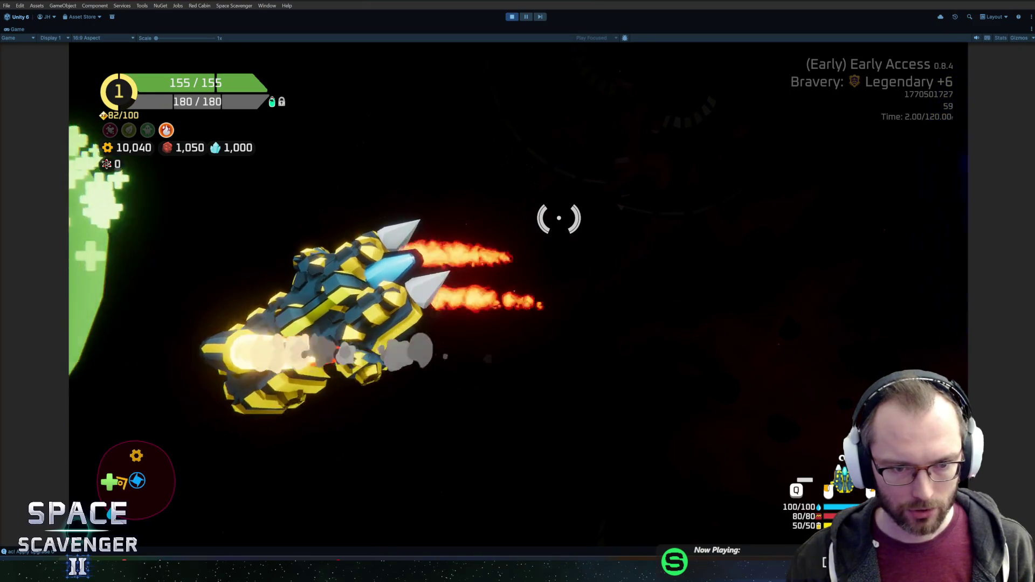
pyautogui.press('w')
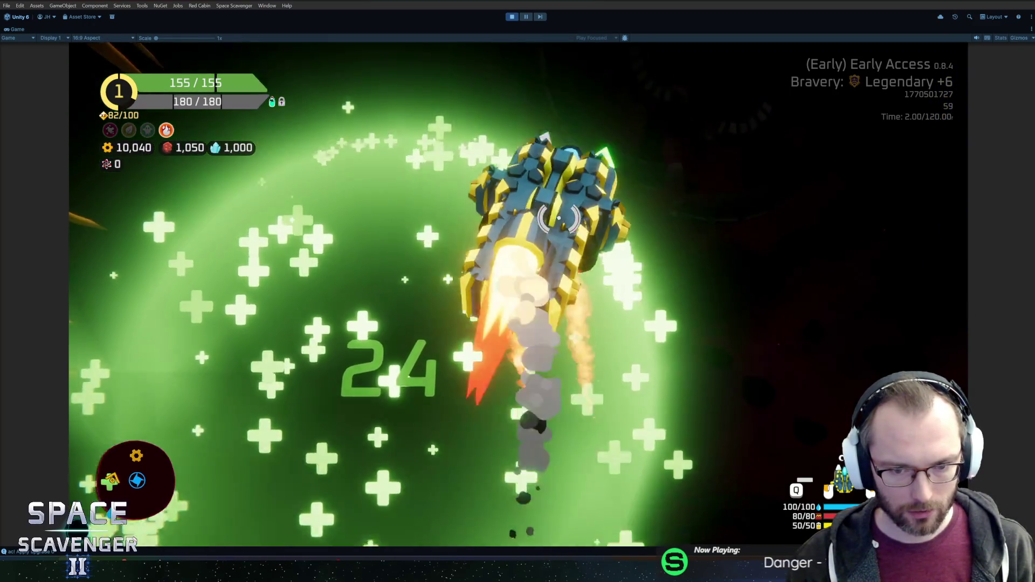
pyautogui.press('w')
pyautogui.press('w')
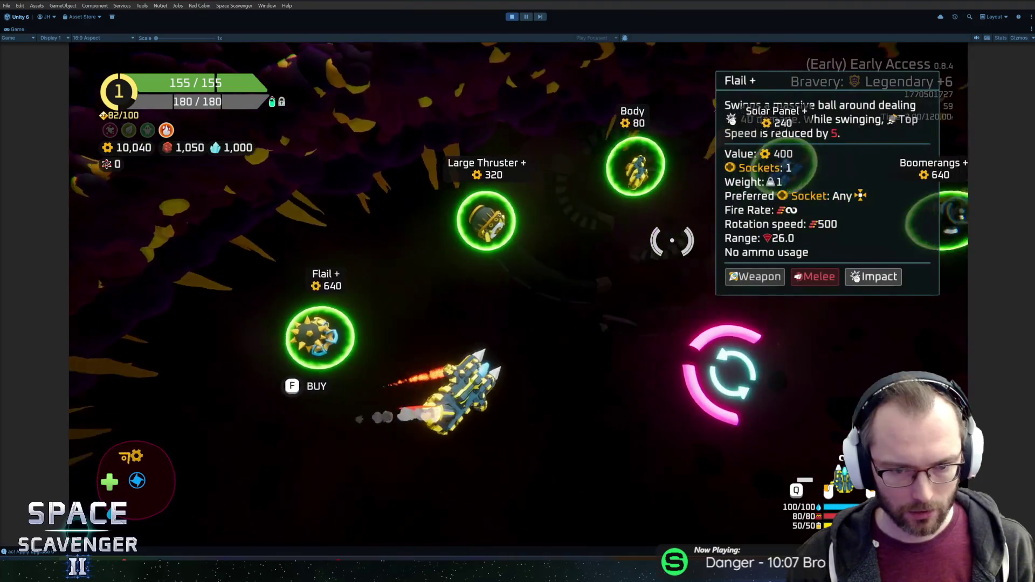
pyautogui.press('w')
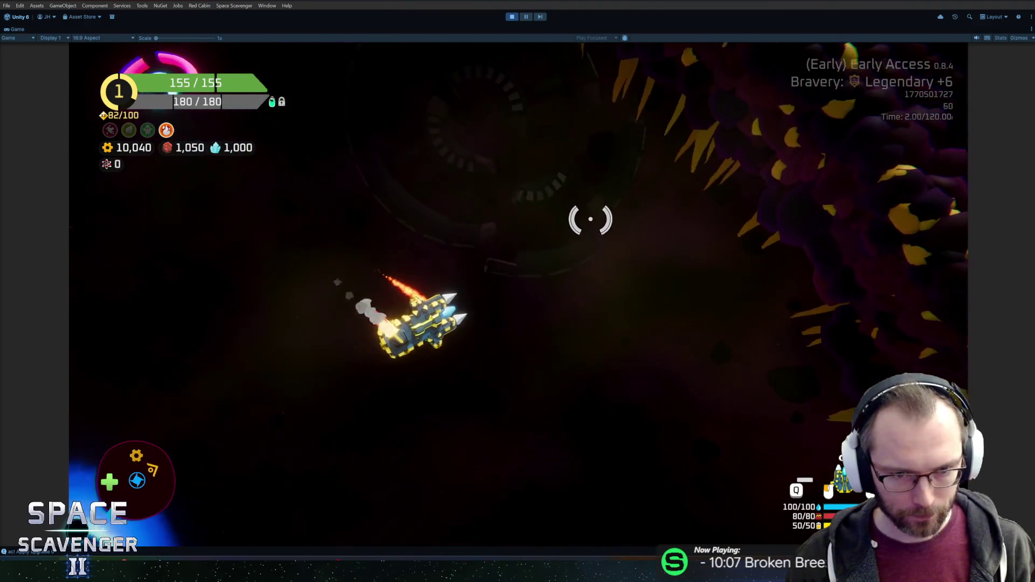
pyautogui.press('w')
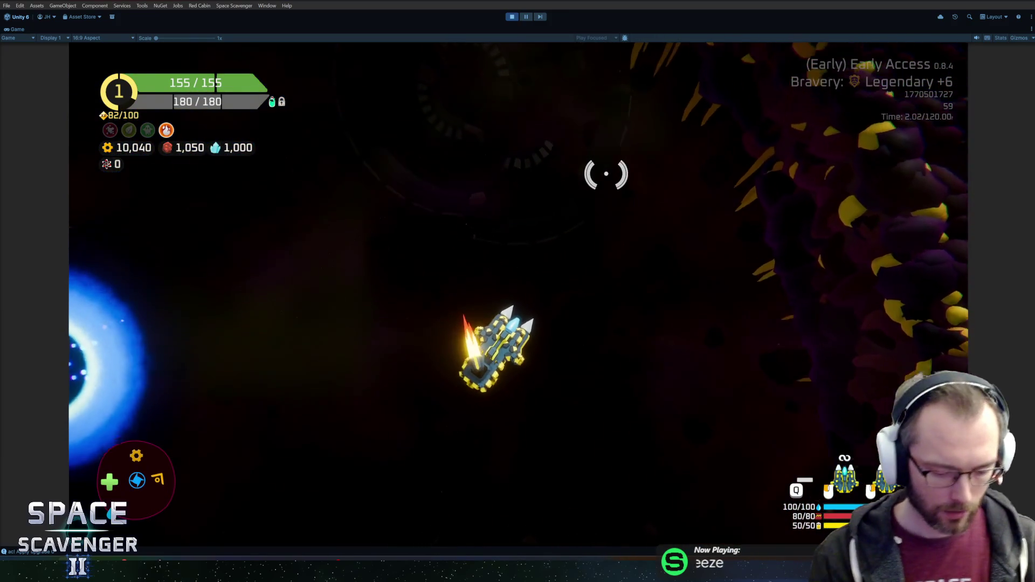
pyautogui.hotkey('ctrl', 'p')
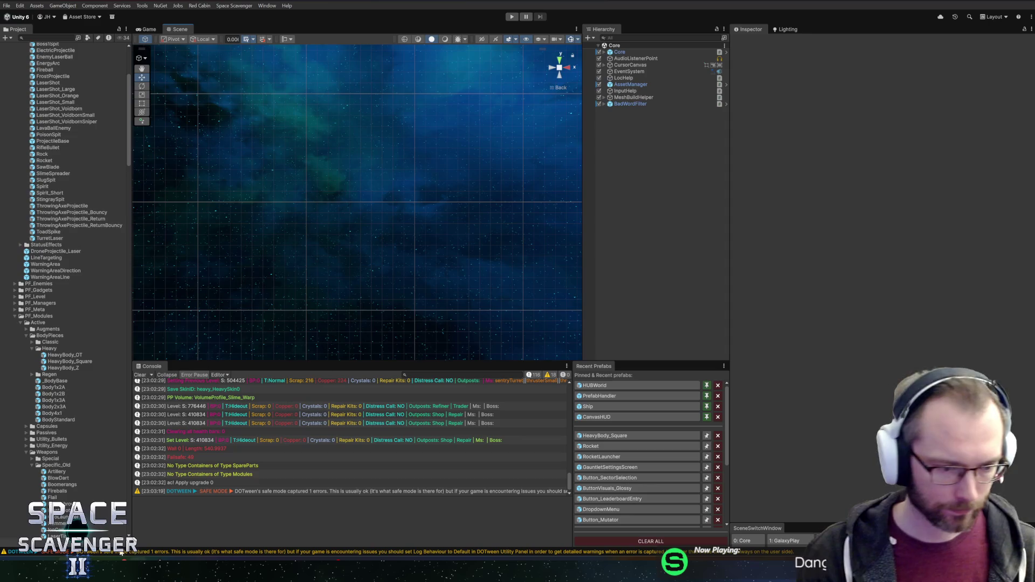
# - Commit the change with summary 'Fixed upgraded heavy body not activating the thruster'
pyautogui.hotkey('alt', 'Tab')
pyautogui.write('Fixed upgraded heavy')
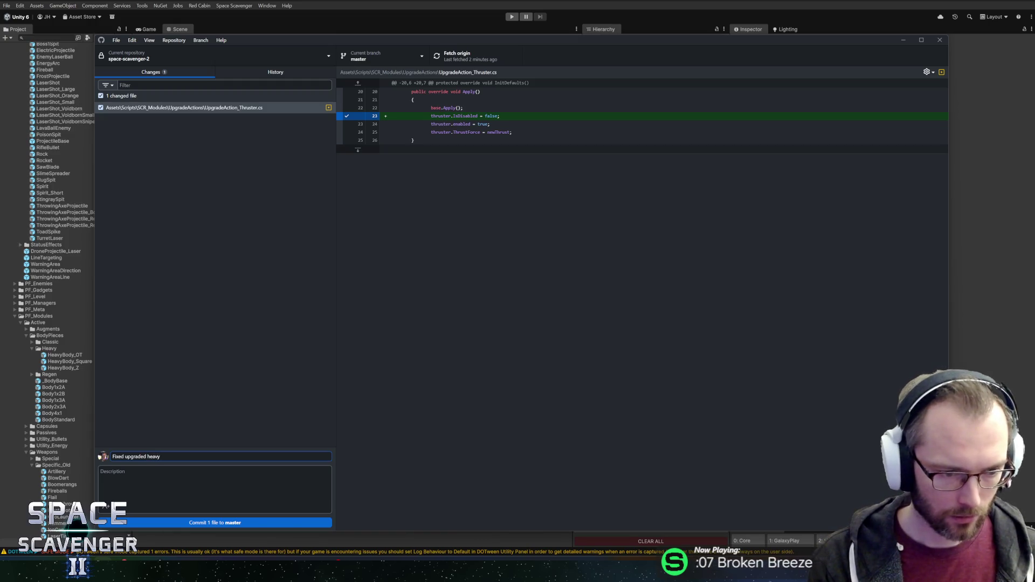
pyautogui.write(' body')
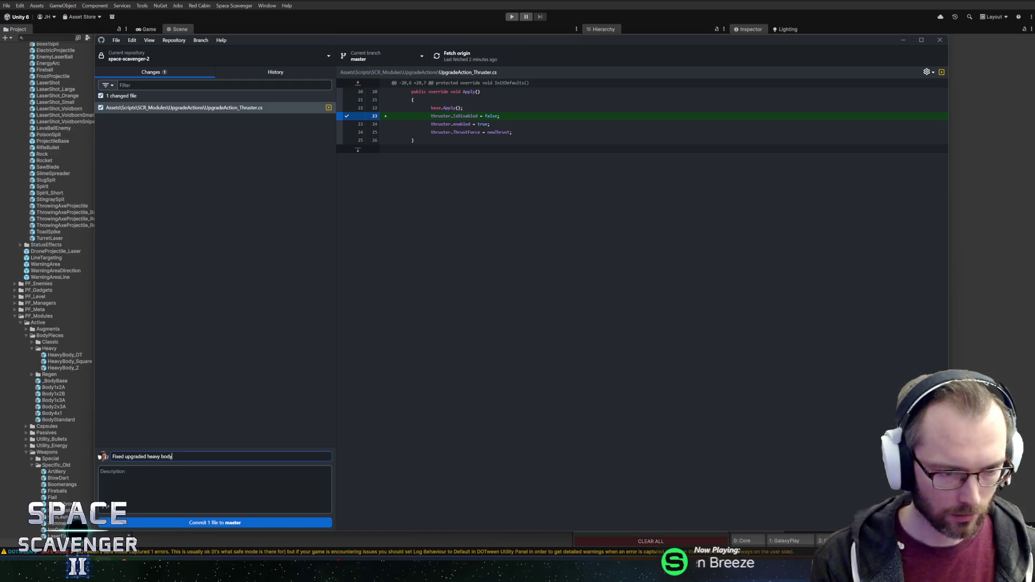
pyautogui.write(' not activa')
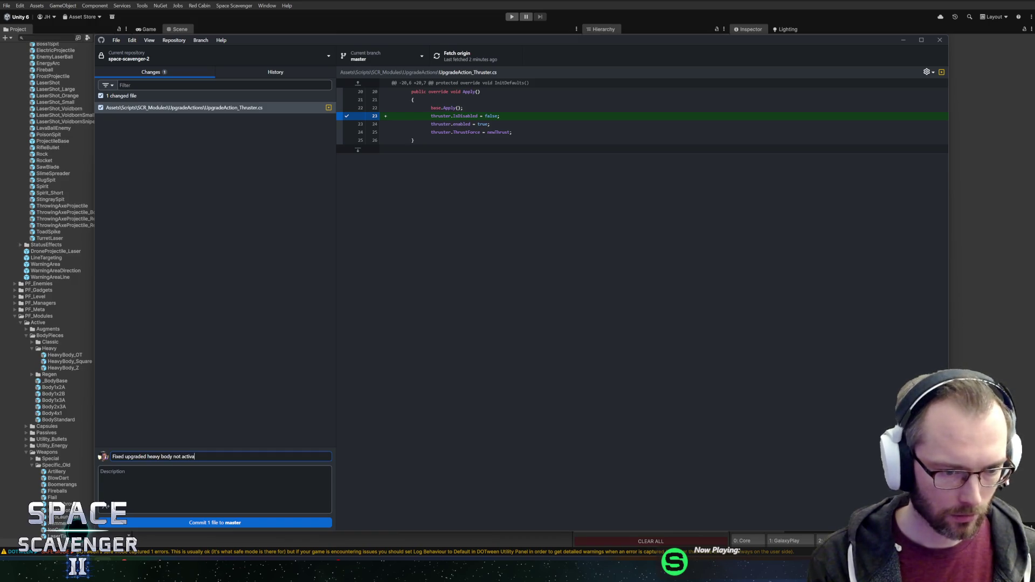
pyautogui.write('ting the thruster')
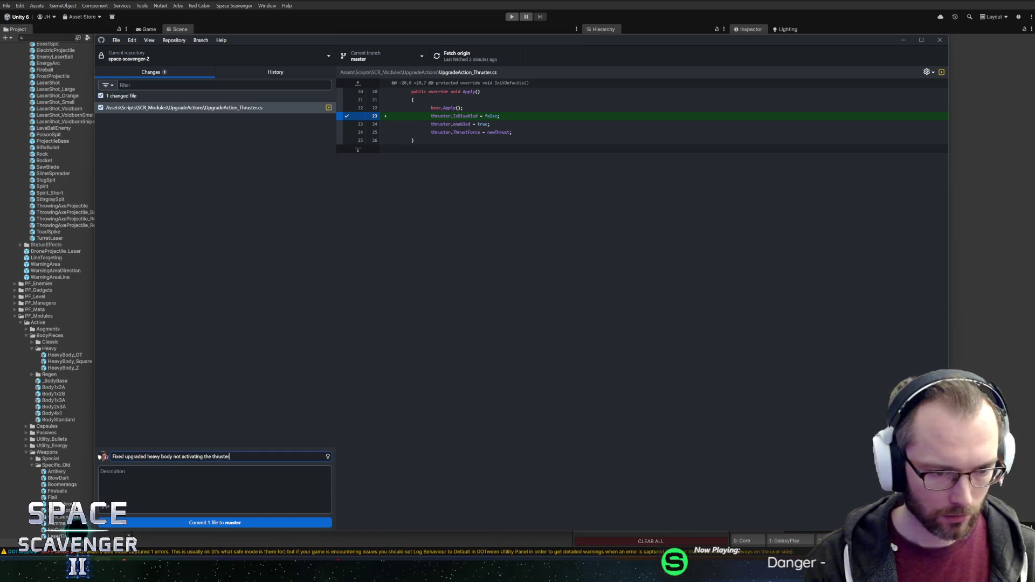
pyautogui.hotkey('ctrl', 'Return')
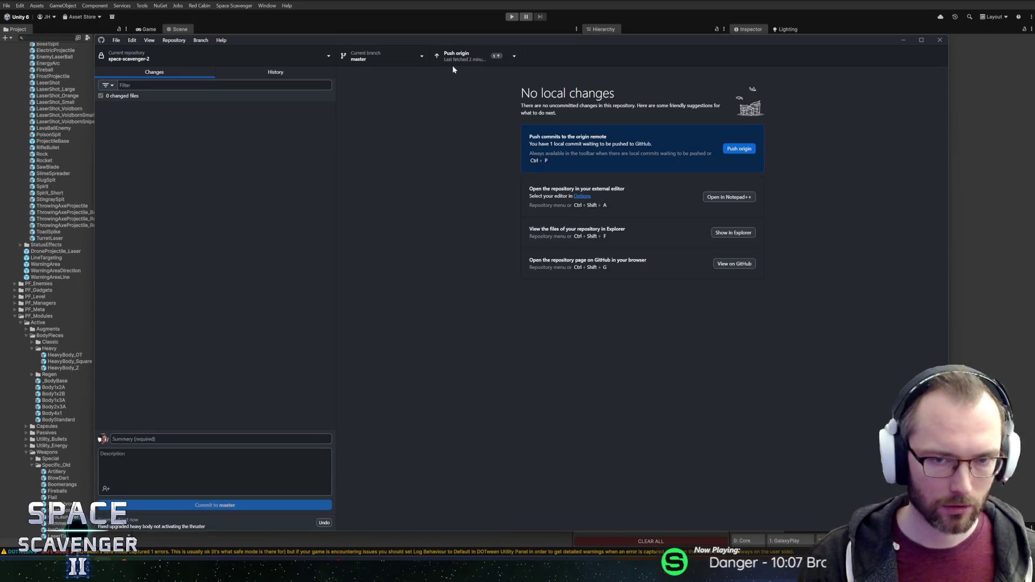
# - Bring the HacknPlan board forward and close the task details panel
pyautogui.moveTo(124, 574)
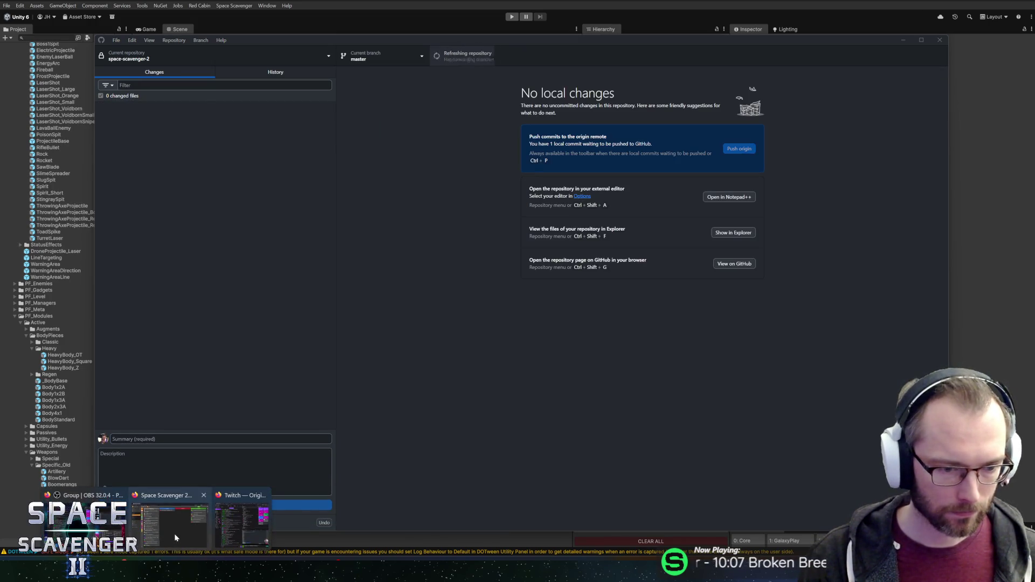
pyautogui.click(178, 533)
pyautogui.click(420, 145)
# - Drag card #1851 from In Progress onto the Completed column and review the board
pyautogui.moveTo(429, 100); pyautogui.dragTo(846, 92)
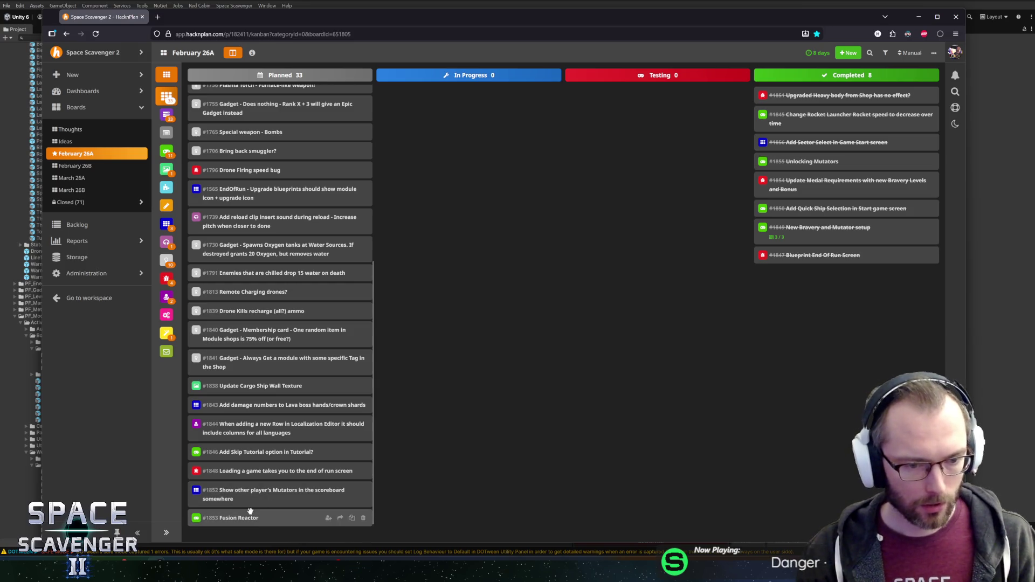
pyautogui.scroll(5, 254, 475)
pyautogui.scroll(-5, 256, 458)
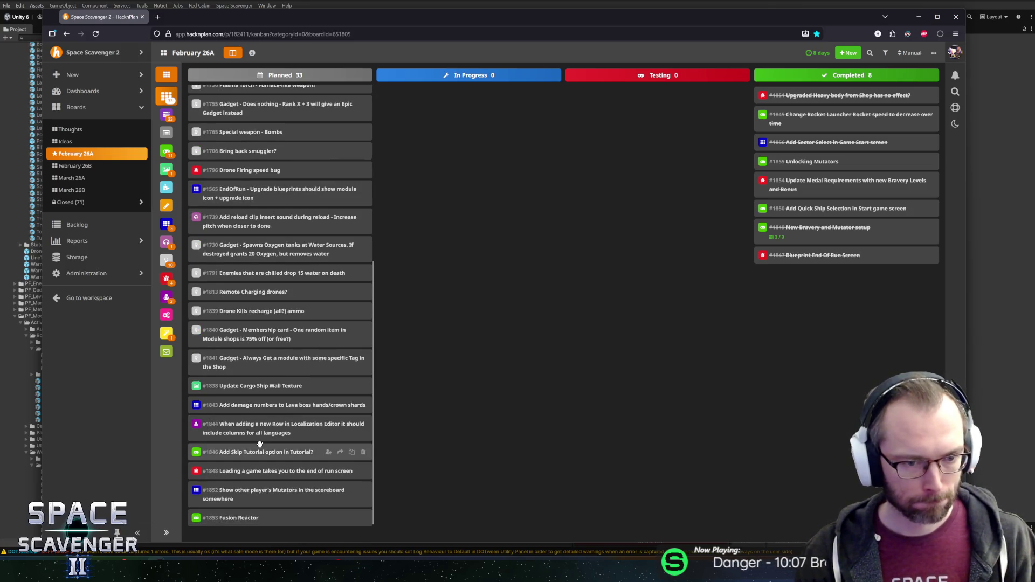
pyautogui.scroll(5, 259, 444)
pyautogui.scroll(-5, 265, 435)
pyautogui.scroll(5, 265, 435)
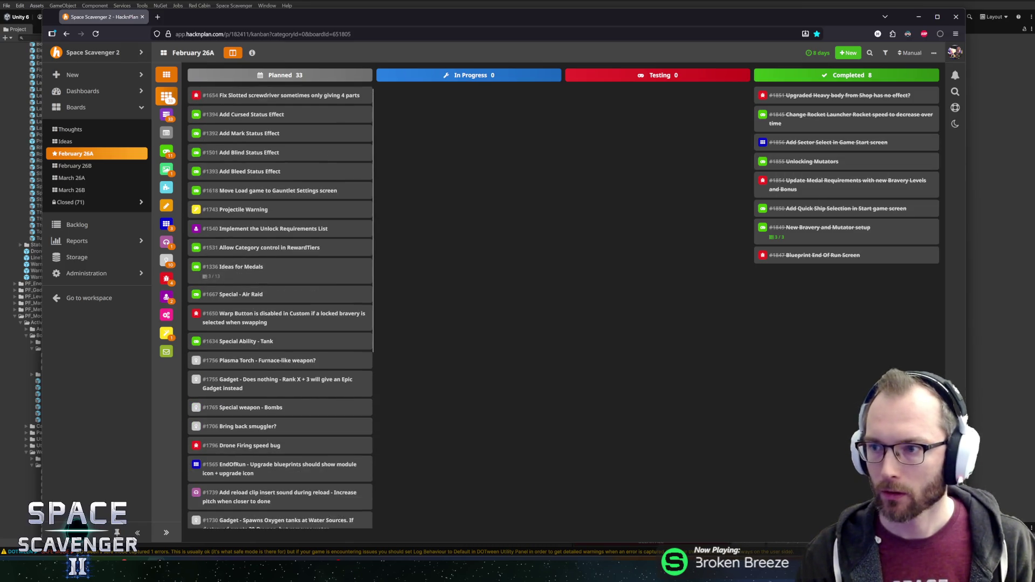